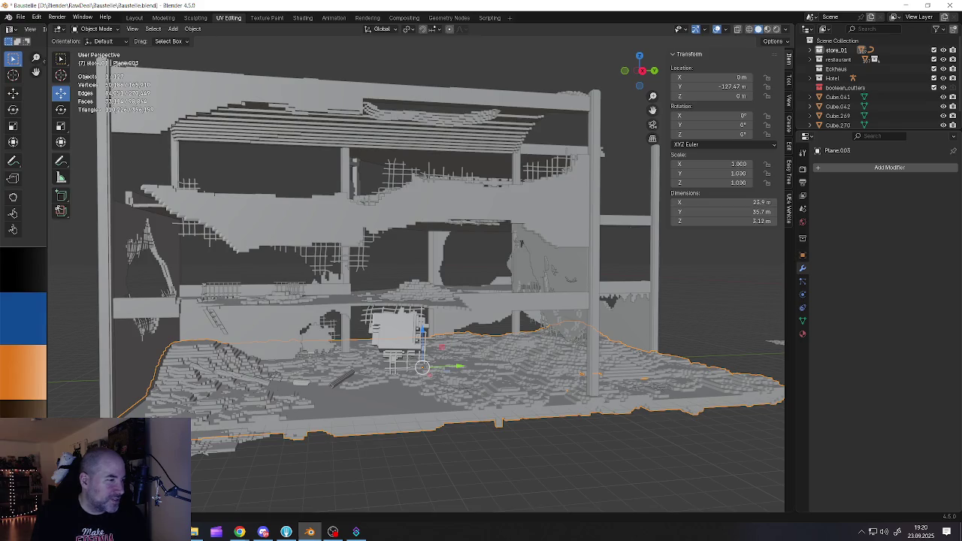
# Open the shared forklift render from the Discord preview and advance to the next image
pyautogui.click(260, 532)
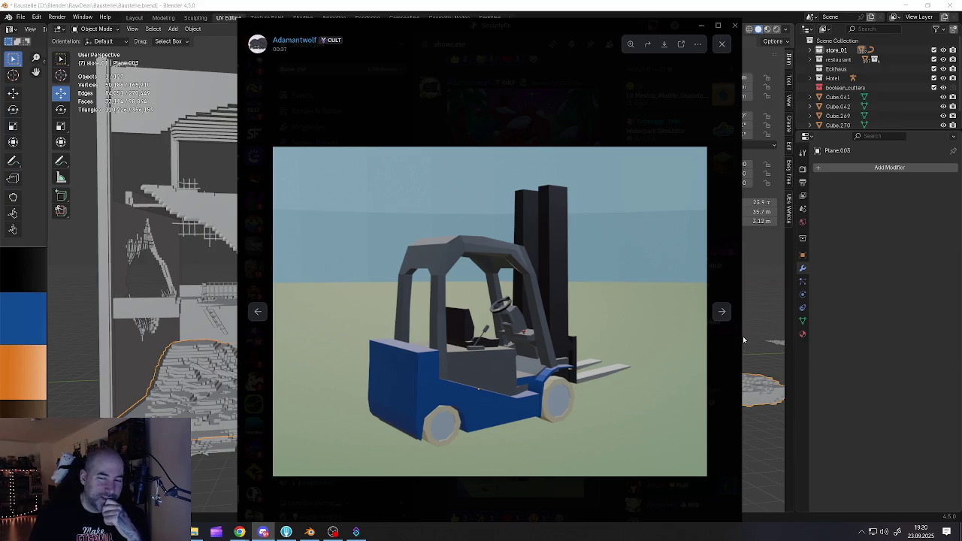
pyautogui.click(722, 314)
# Browse the forklift renders, including the steering-wheel close-up and three-quarter view, then minimize the viewer
pyautogui.click(722, 314)
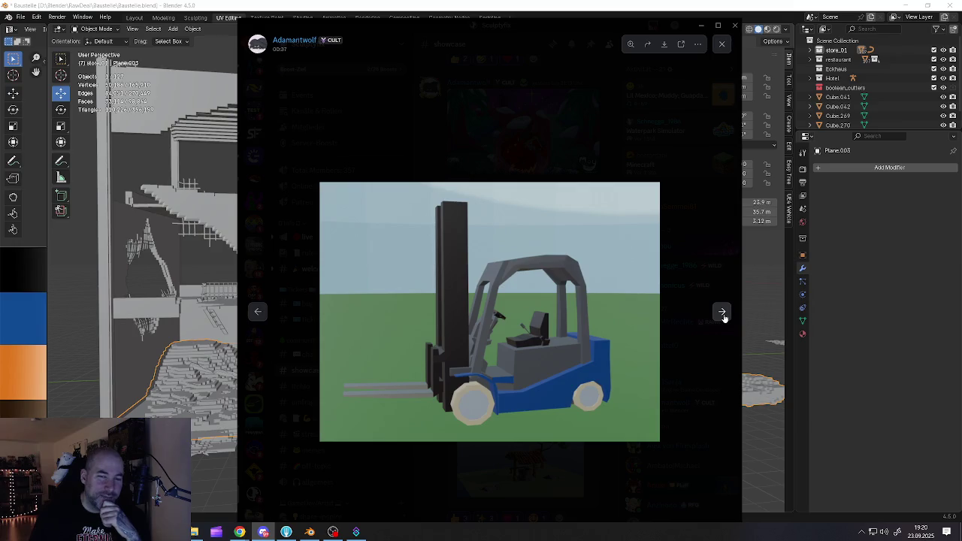
pyautogui.click(723, 315)
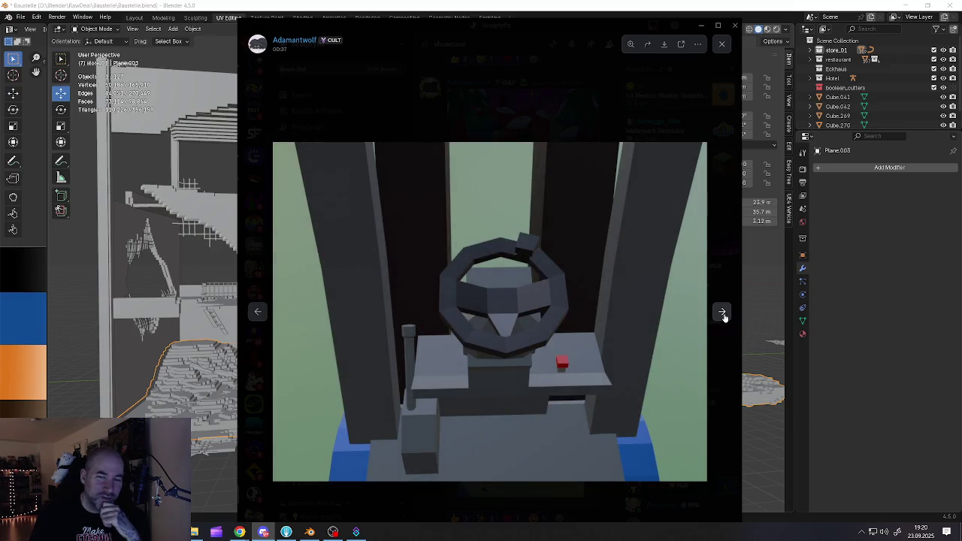
pyautogui.click(723, 315)
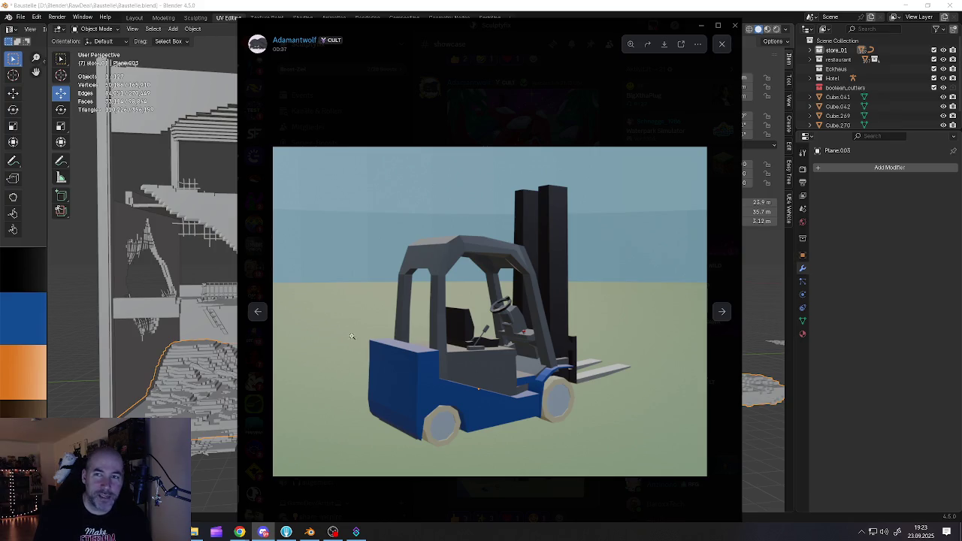
pyautogui.click(700, 24)
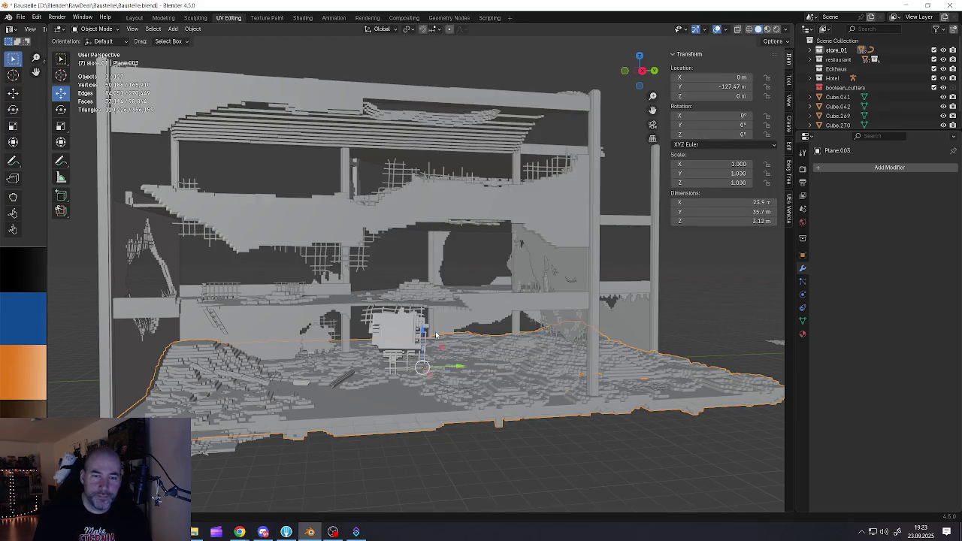
pyautogui.scroll(5, 436, 335)
pyautogui.scroll(-5, 435, 335)
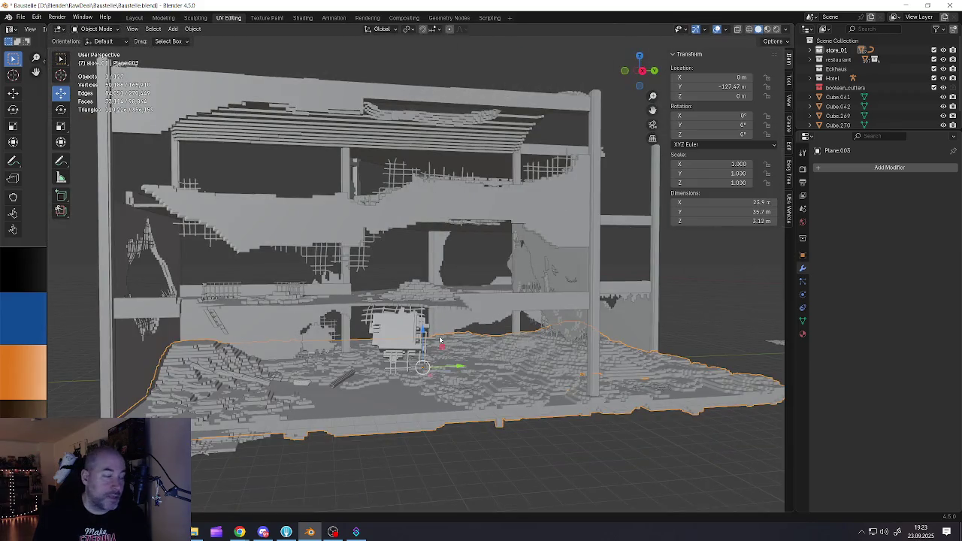
pyautogui.scroll(1, 428, 314)
pyautogui.scroll(2, 430, 310)
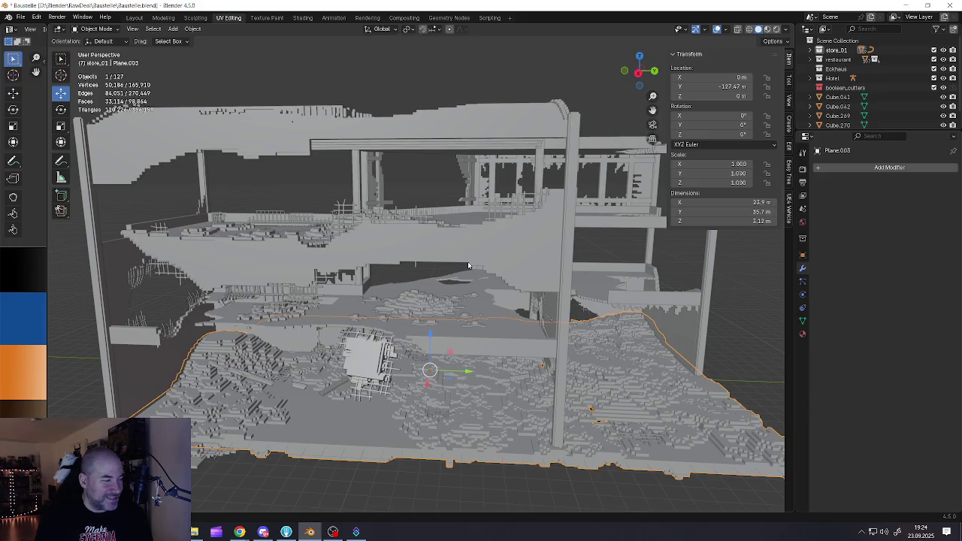
# Switch the viewport to Material Preview and widen the peopleColors.png texture panel beside the 3D view
pyautogui.click(766, 29)
pyautogui.scroll(-3, 567, 299)
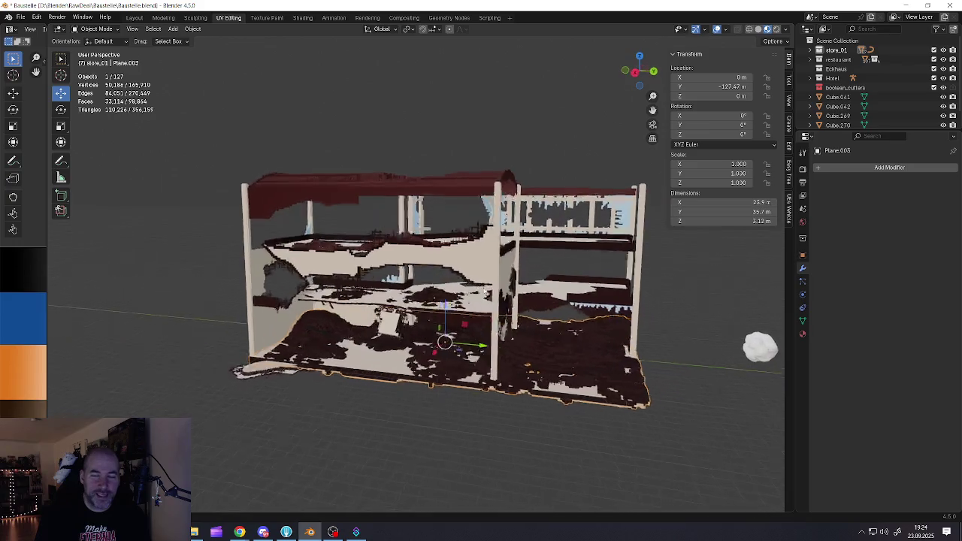
pyautogui.scroll(-2, 567, 299)
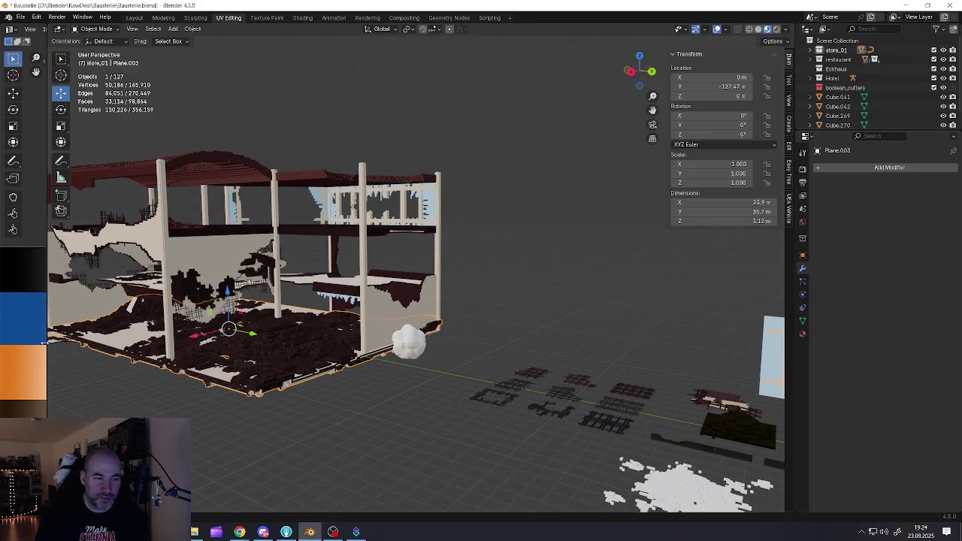
pyautogui.moveTo(46, 343); pyautogui.dragTo(395, 343)
pyautogui.scroll(-3, 263, 270)
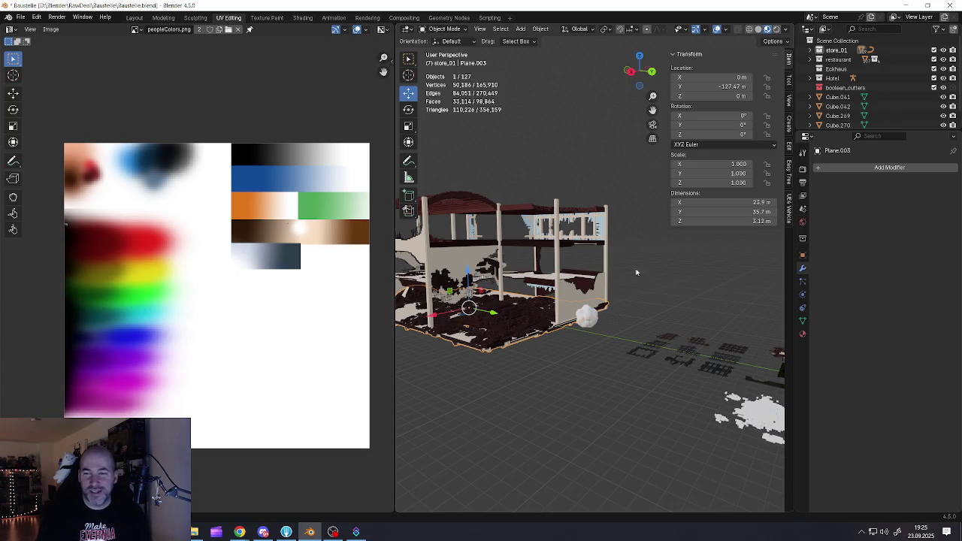
# Select the dark voxel floor piece Plane.001
pyautogui.scroll(5, 556, 263)
pyautogui.scroll(8, 561, 305)
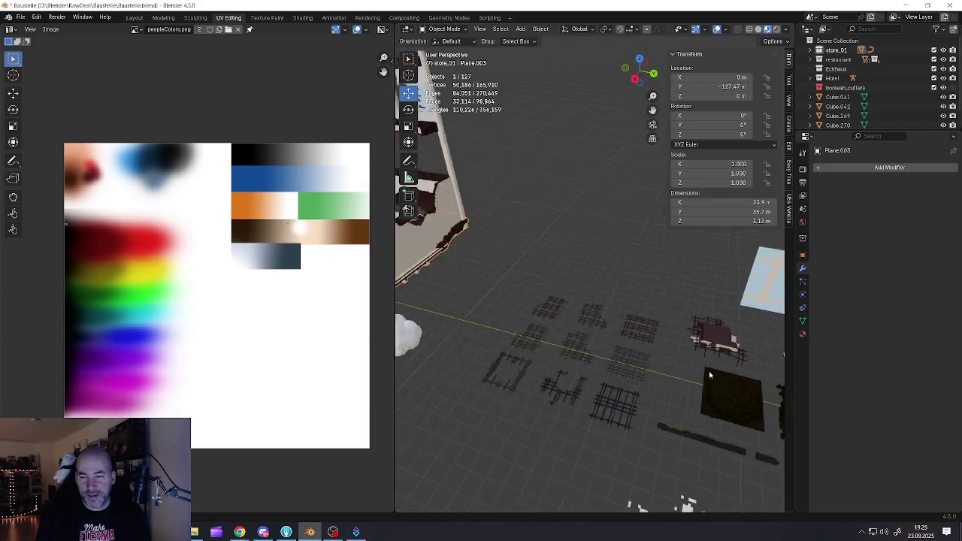
pyautogui.scroll(6, 442, 263)
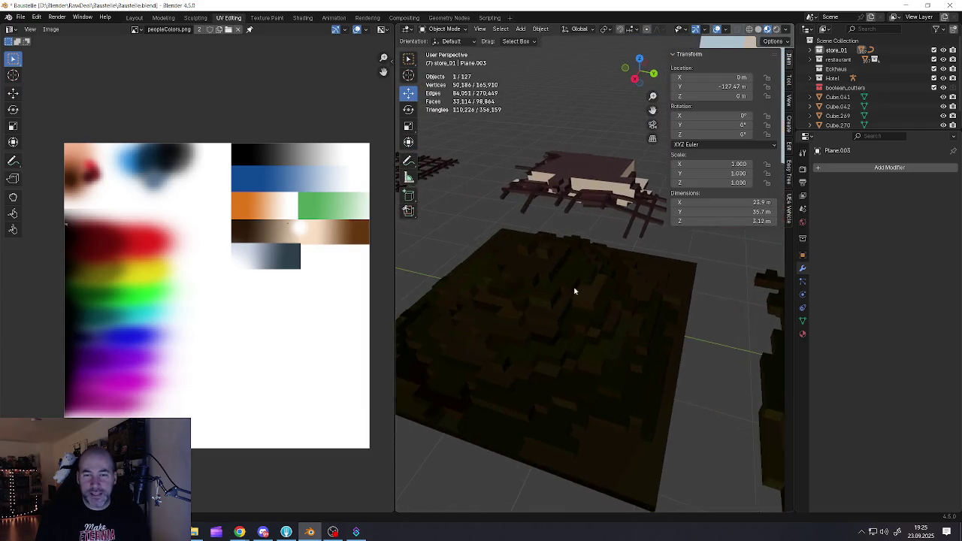
pyautogui.click(560, 301)
# Narrow the peopleColors.png texture panel to a strip so the 3D view fills the window
pyautogui.scroll(-4, 560, 302)
pyautogui.scroll(-1, 563, 305)
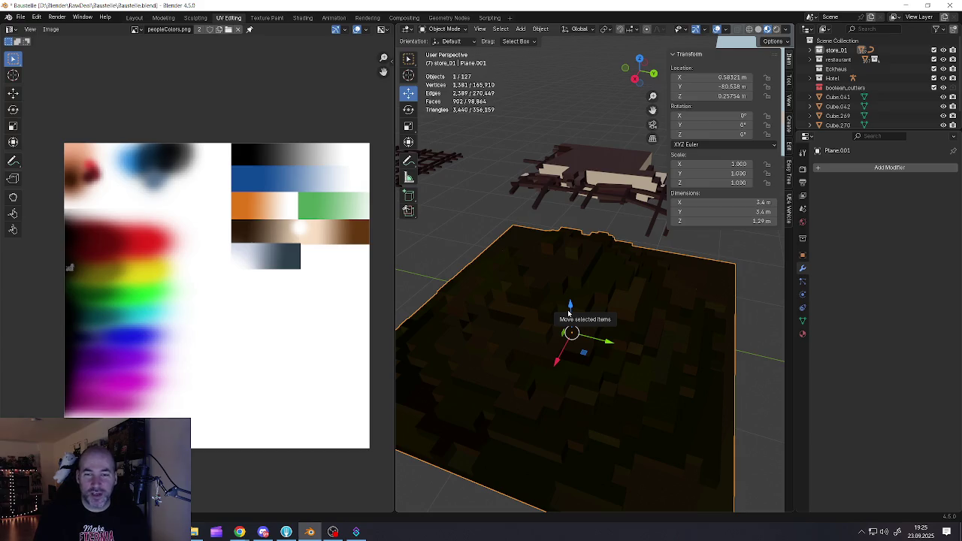
pyautogui.scroll(-5, 746, 333)
pyautogui.scroll(4, 779, 311)
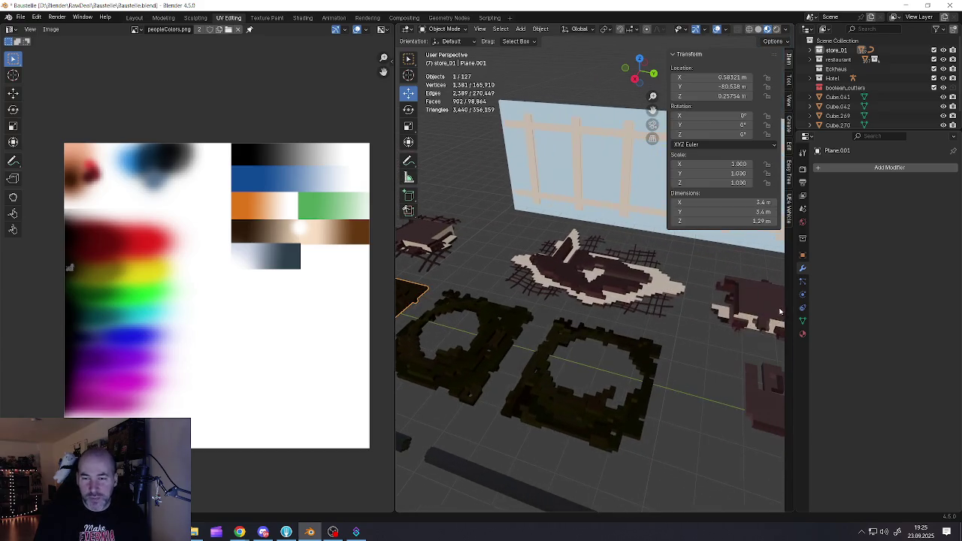
pyautogui.scroll(-5, 646, 358)
pyautogui.scroll(3, 688, 365)
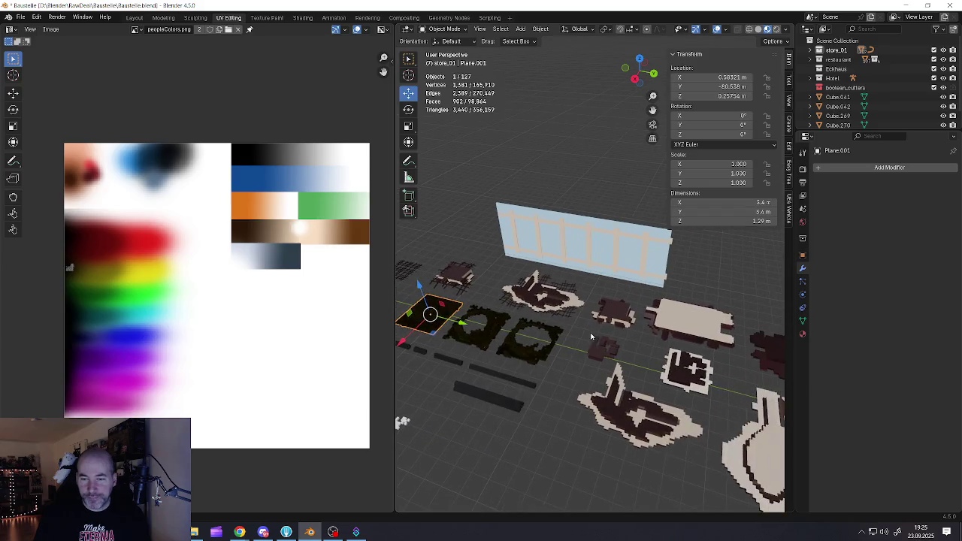
pyautogui.scroll(3, 591, 336)
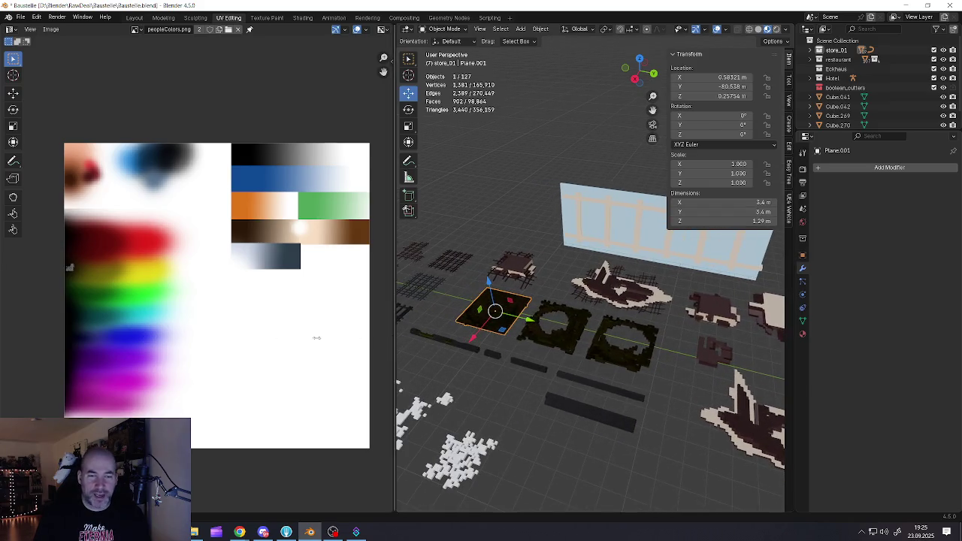
pyautogui.moveTo(394, 338)
pyautogui.mouseDown()
pyautogui.moveTo(43, 338)
pyautogui.moveTo(133, 338)
pyautogui.mouseUp()
pyautogui.scroll(-3, 321, 343)
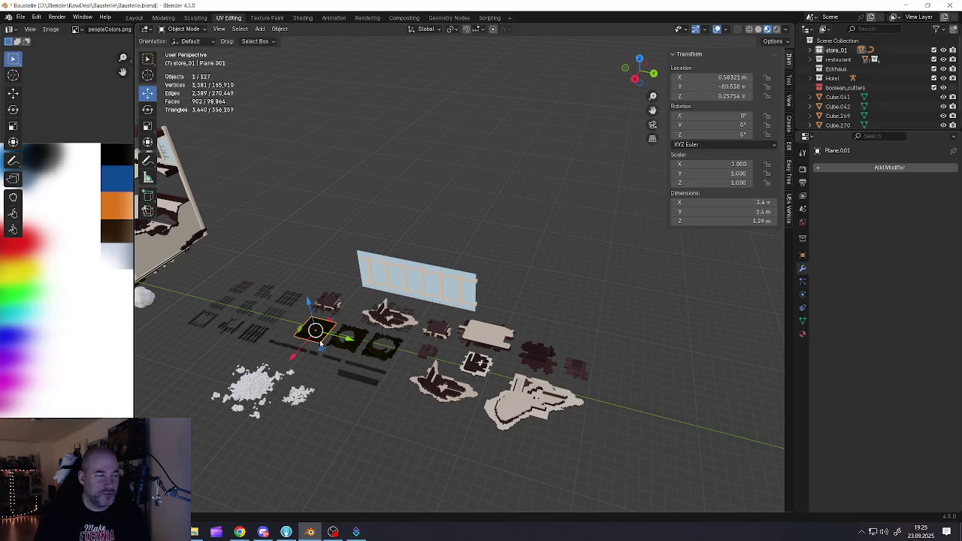
# Select the excavator's arm column, then select all objects and deselect them again
pyautogui.scroll(-3, 316, 335)
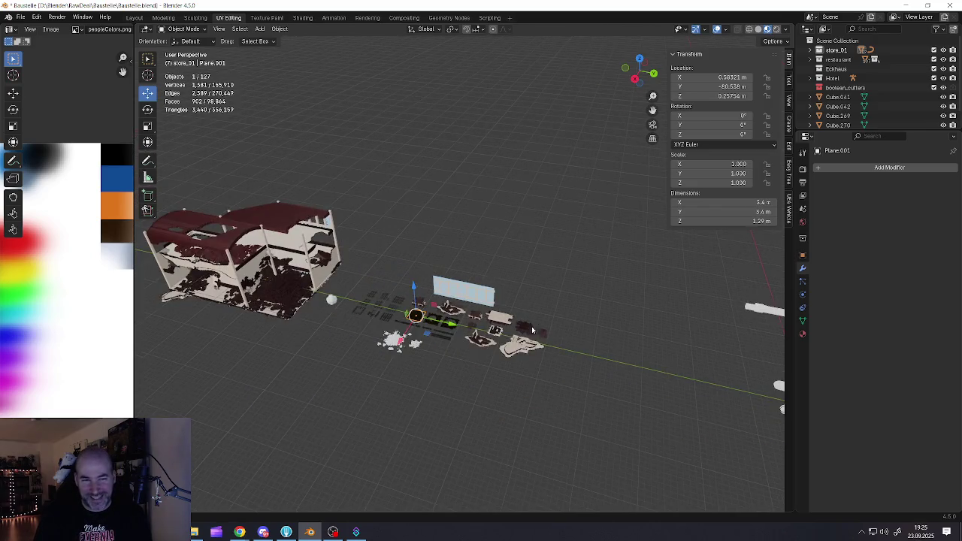
pyautogui.hscroll(4, 531, 326)
pyautogui.scroll(3, 489, 327)
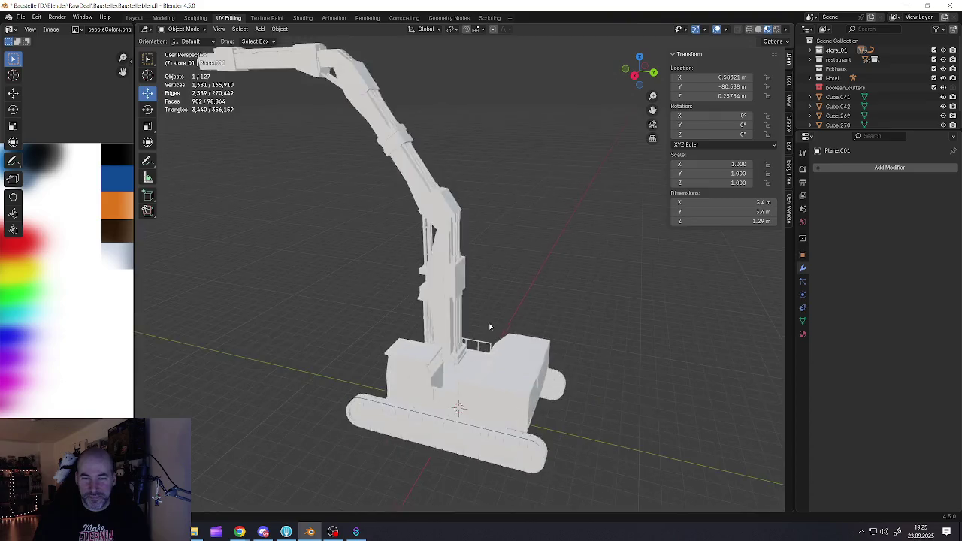
pyautogui.scroll(-3, 489, 327)
pyautogui.click(434, 309)
pyautogui.scroll(4, 433, 309)
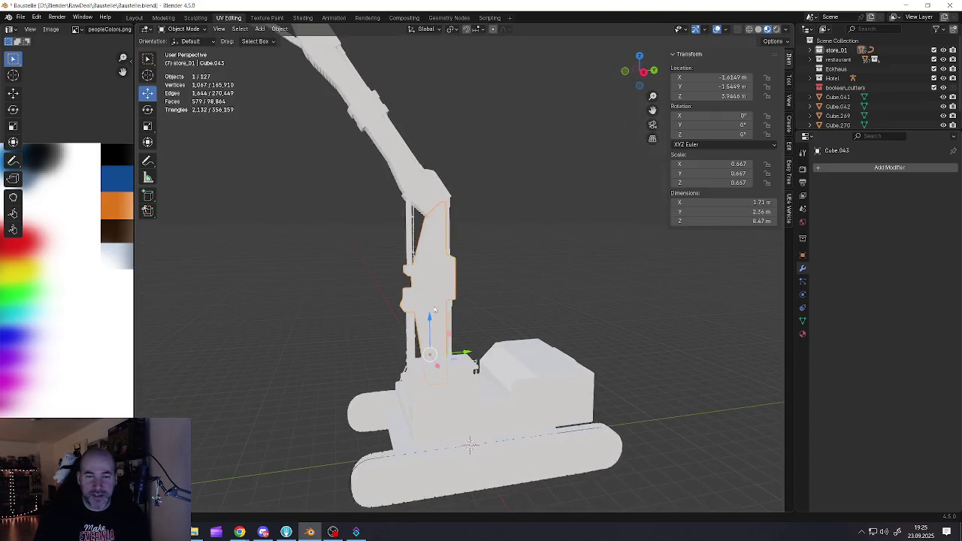
pyautogui.hscroll(-5, 433, 308)
pyautogui.press('a')
pyautogui.hotkey('alt', 'a')
# Save the construction-site project with File > Save and minimize Blender
pyautogui.scroll(-2, 425, 345)
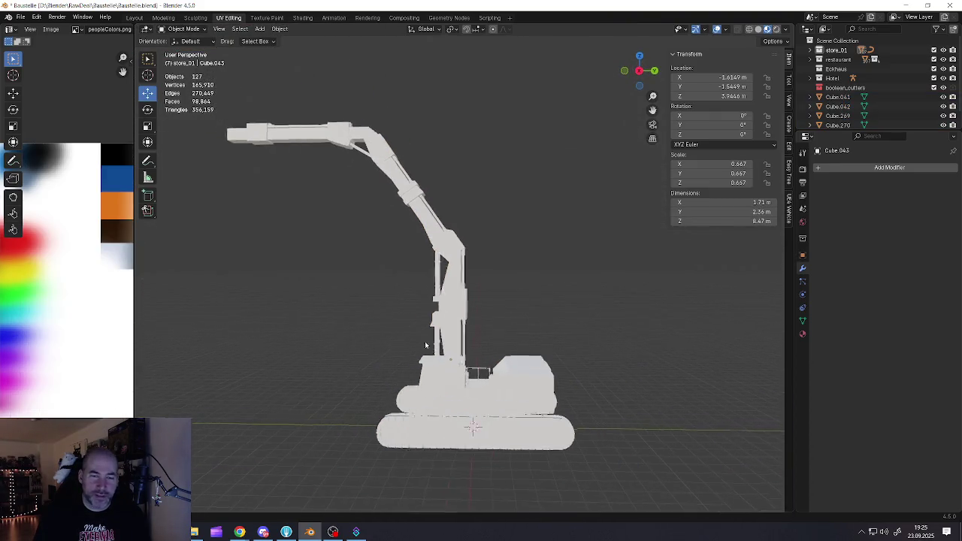
pyautogui.hscroll(-2, 425, 345)
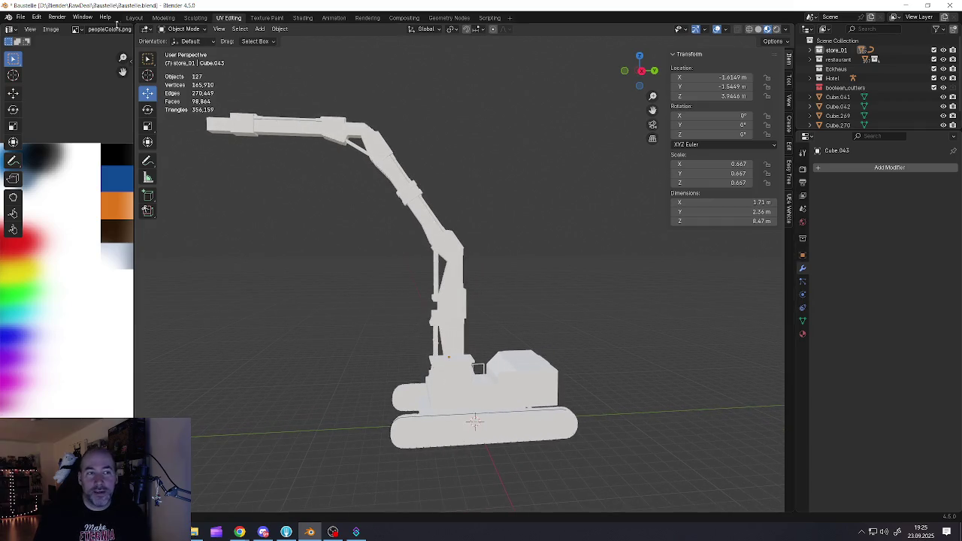
pyautogui.click(21, 17)
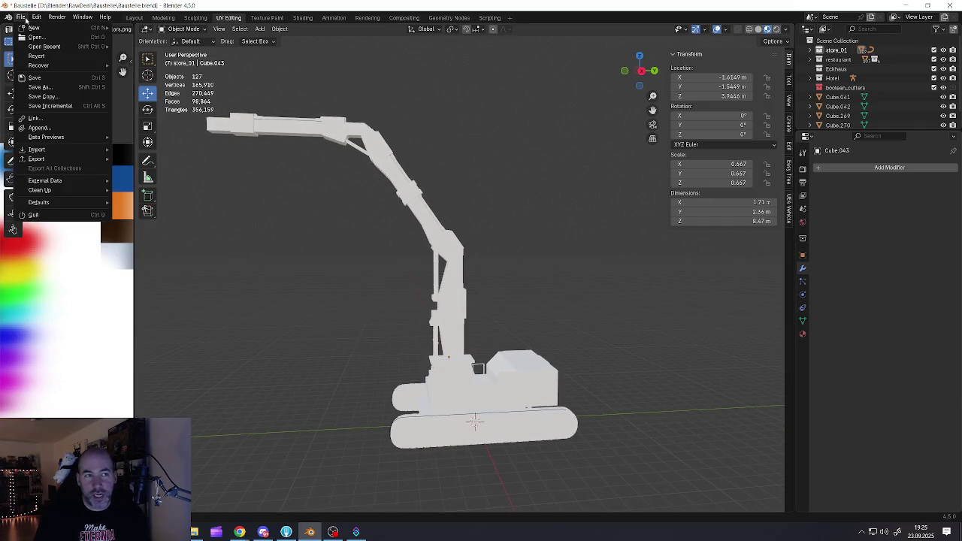
pyautogui.click(40, 78)
pyautogui.click(906, 7)
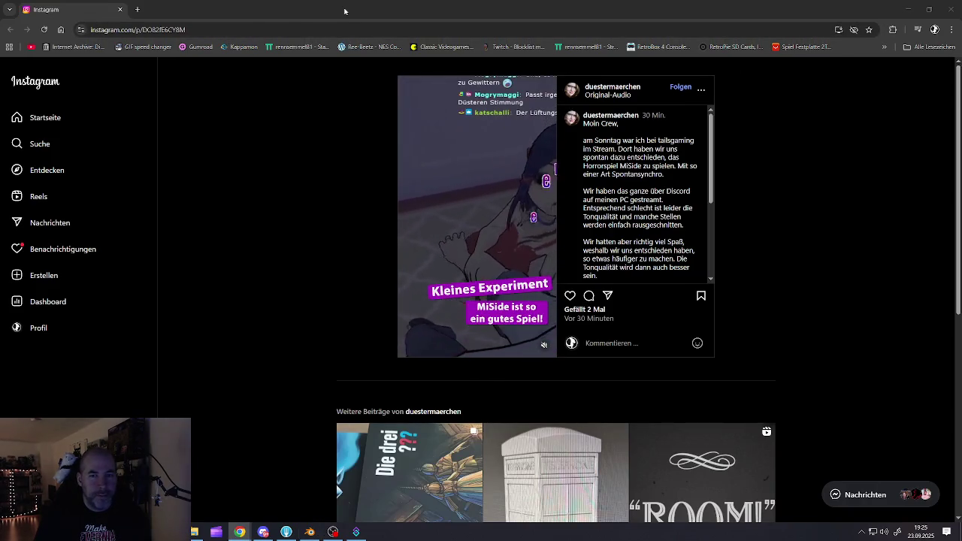
# Minimize the Chrome Instagram window to reveal the Windows desktop
pyautogui.click(907, 11)
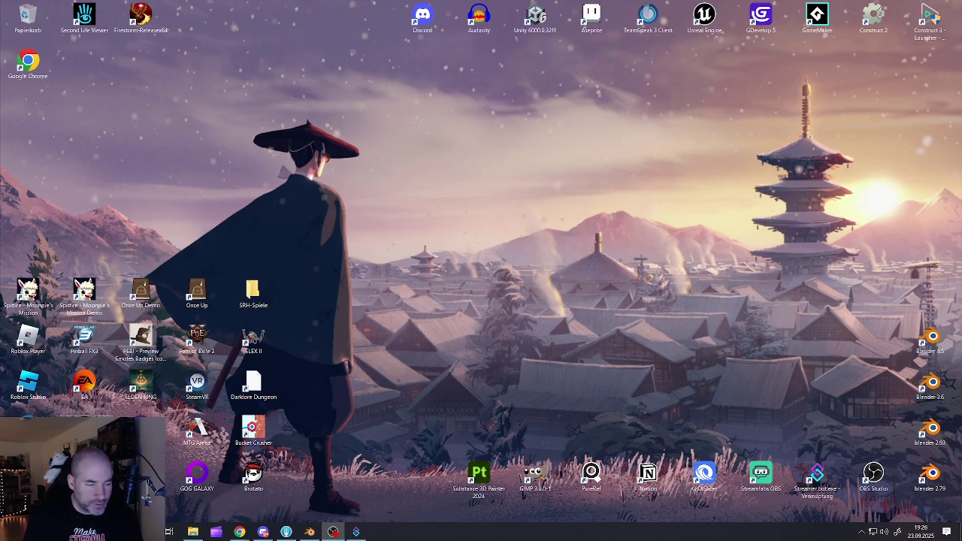
# Open a File Explorer window on the RawDeal folder from the taskbar
pyautogui.click(193, 531)
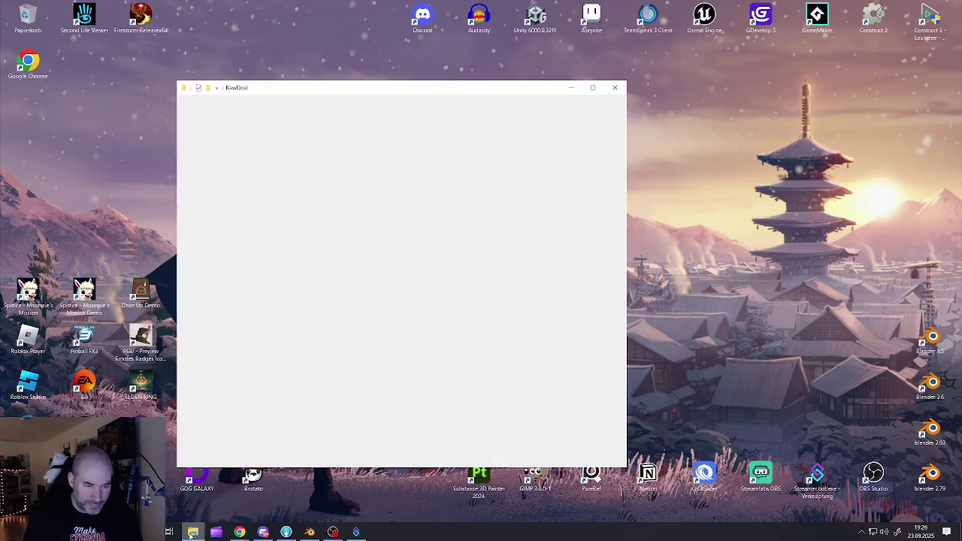
# Deselect the Baustelle folder and go up to drive D:, then minimize Explorer and restore Fork
pyautogui.click(379, 343)
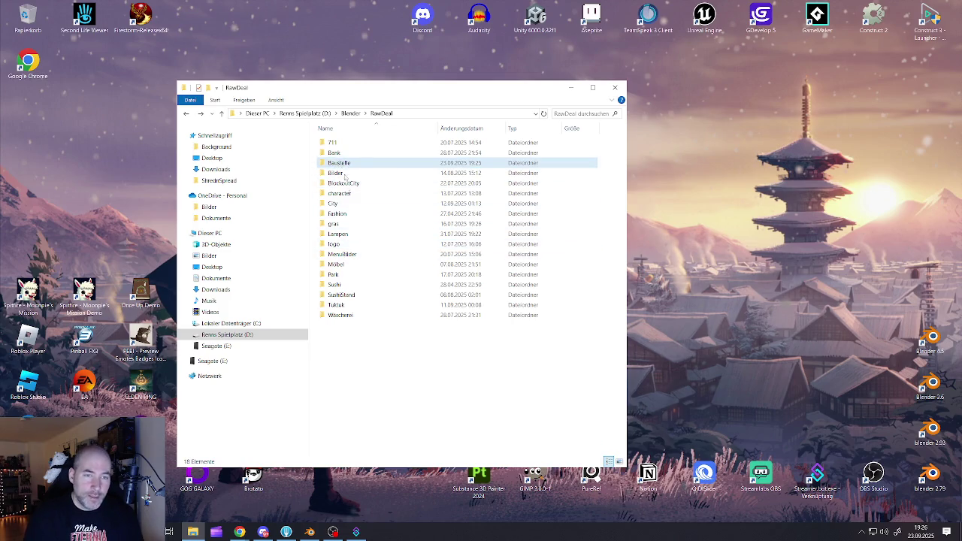
pyautogui.click(225, 334)
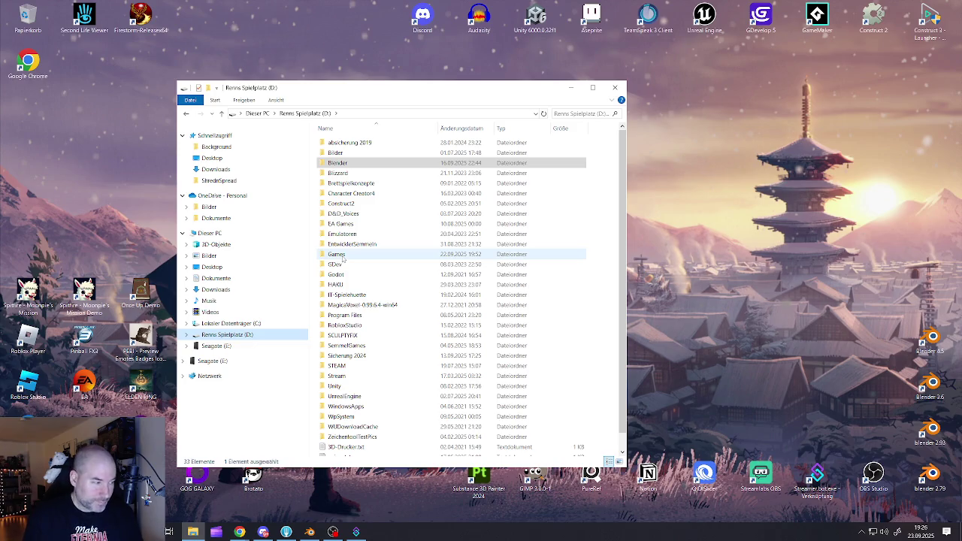
pyautogui.moveTo(342, 258)
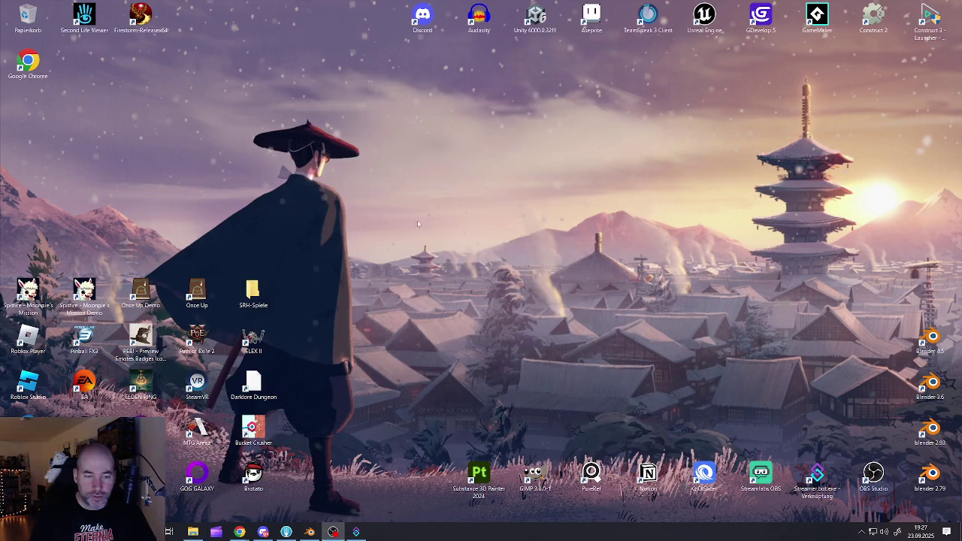
pyautogui.click(570, 87)
pyautogui.click(287, 531)
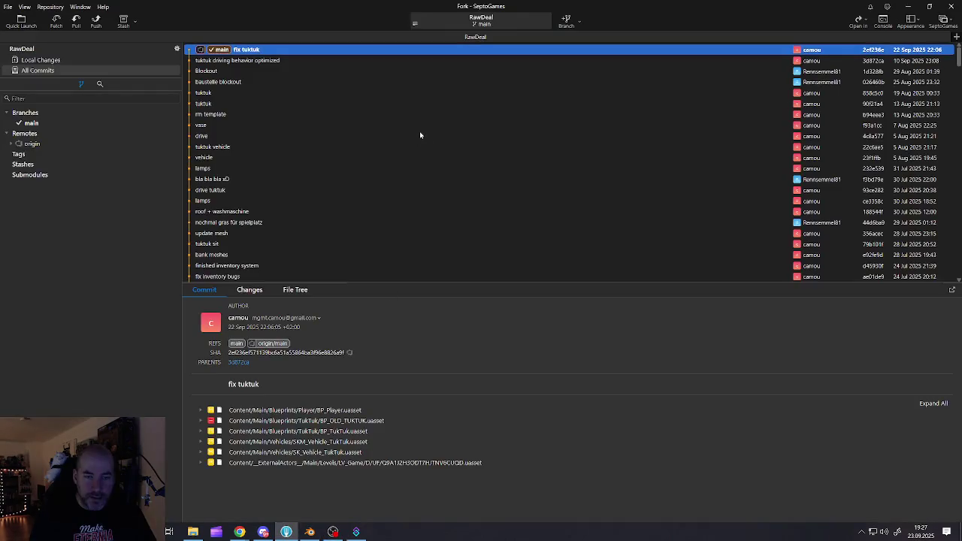
# Fetch from origin and pull origin/main into local main, then minimize Fork
pyautogui.click(57, 23)
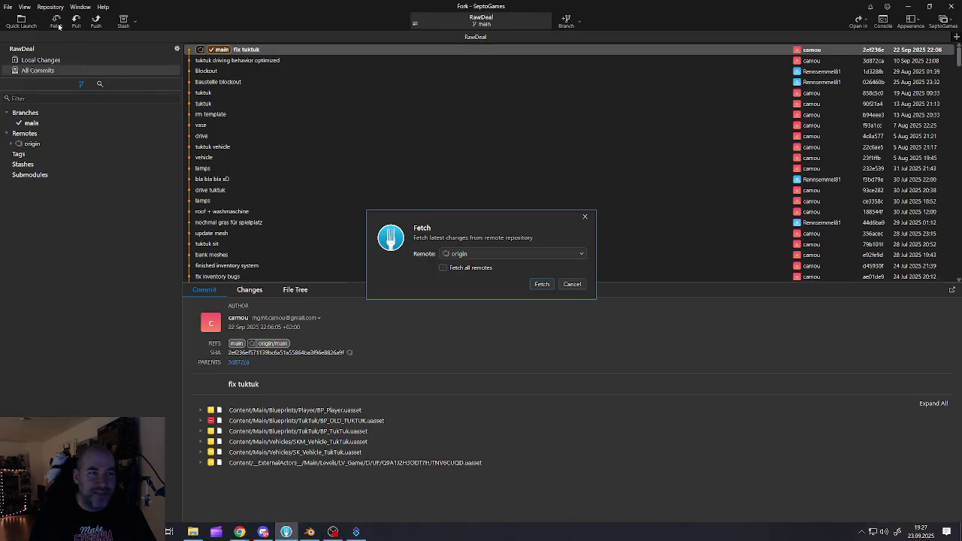
pyautogui.click(535, 287)
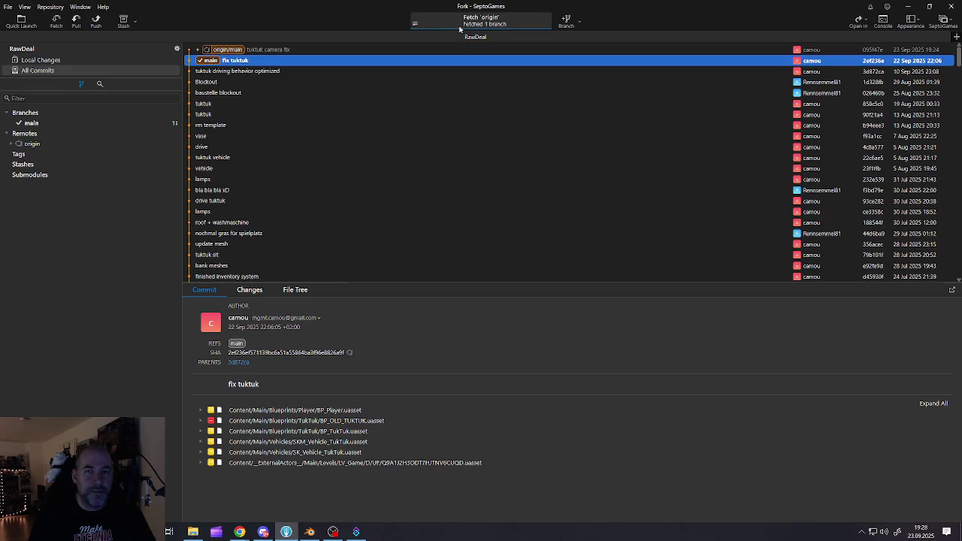
pyautogui.click(76, 20)
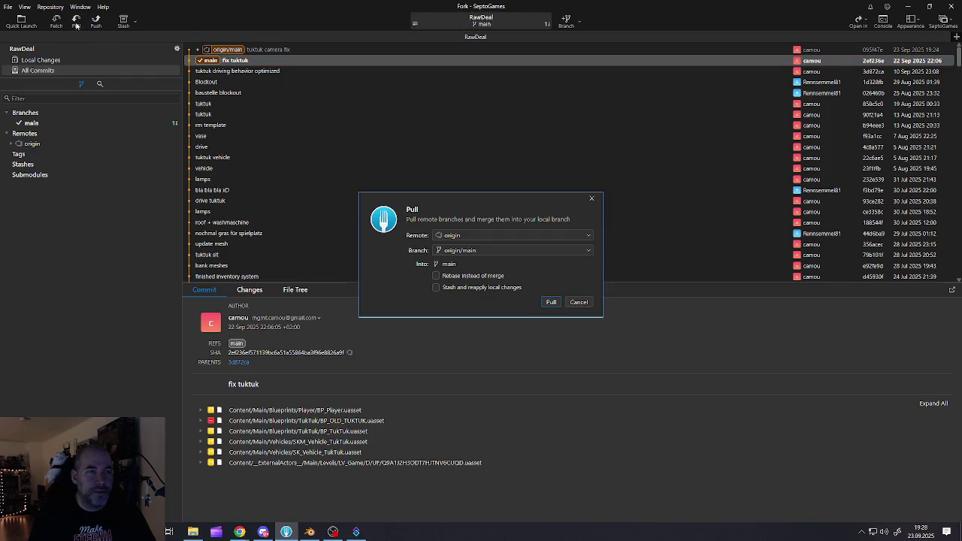
pyautogui.click(551, 302)
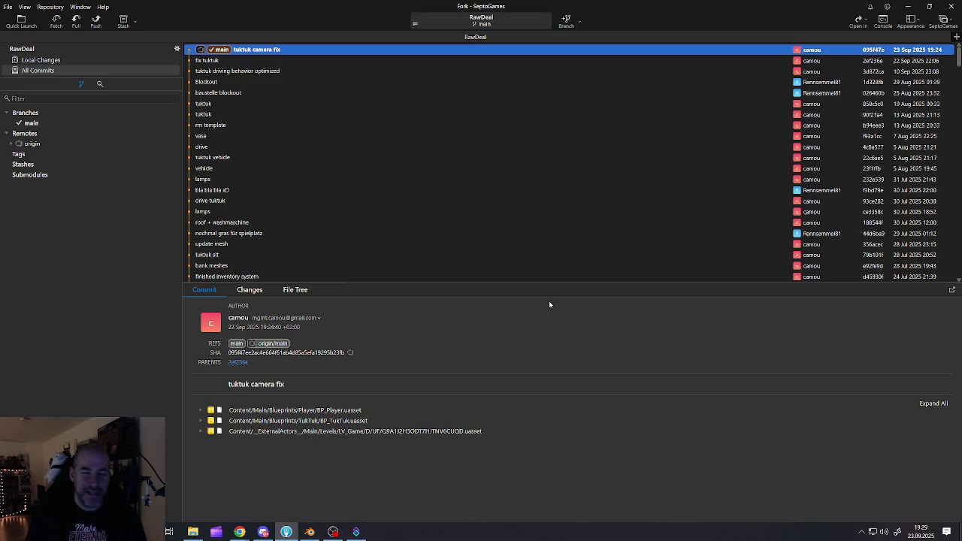
pyautogui.click(907, 9)
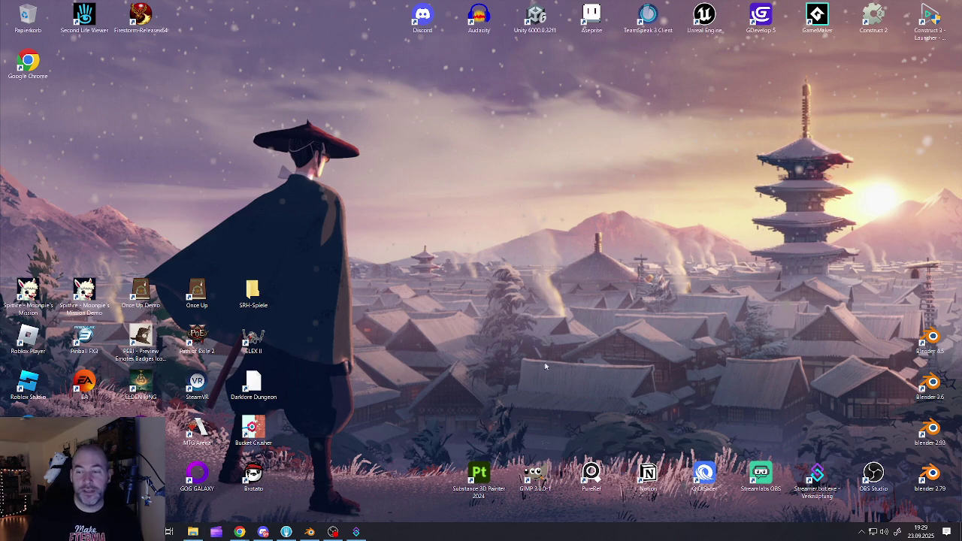
# Open Chrome and load the ArtStation artwork search for 'sculptyfix' from the address bar
pyautogui.click(239, 531)
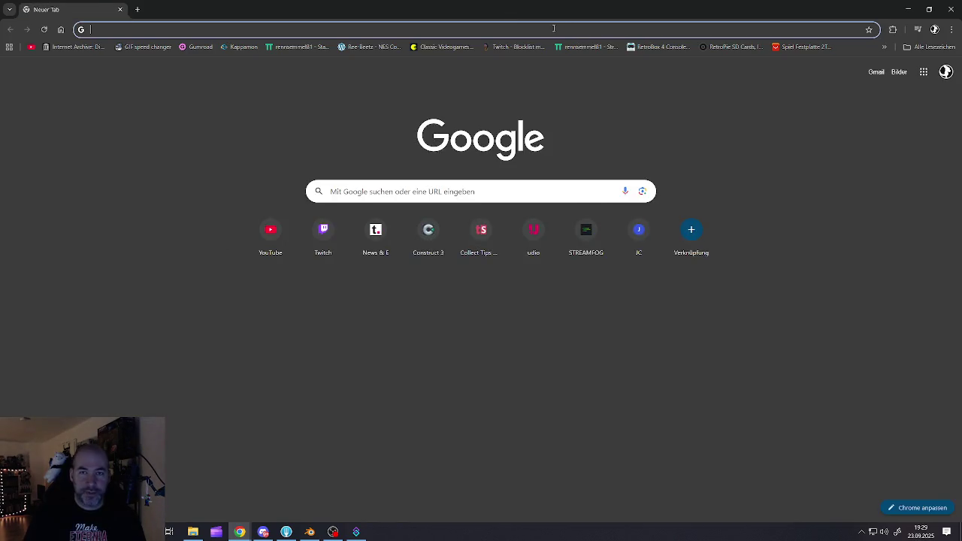
pyautogui.click(553, 28)
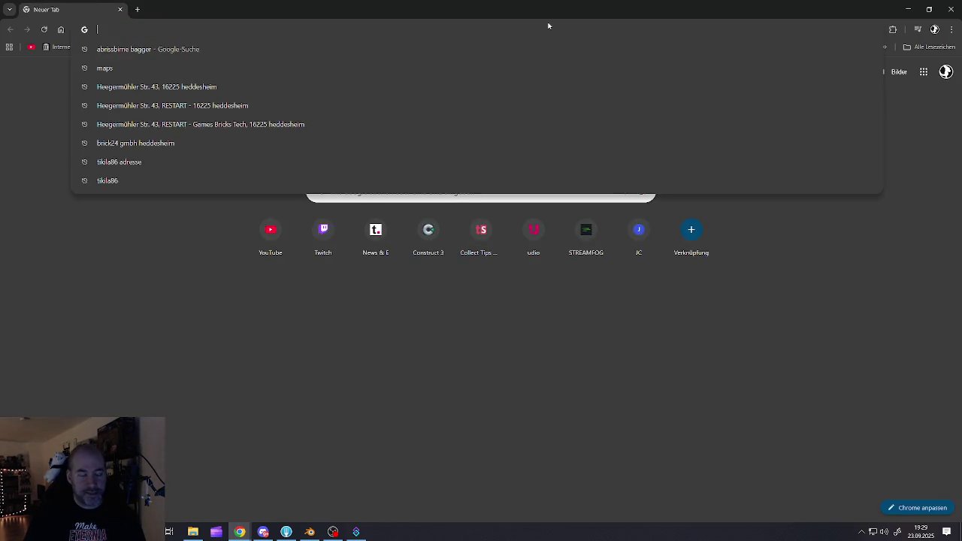
pyautogui.write('art')
pyautogui.press('Return')
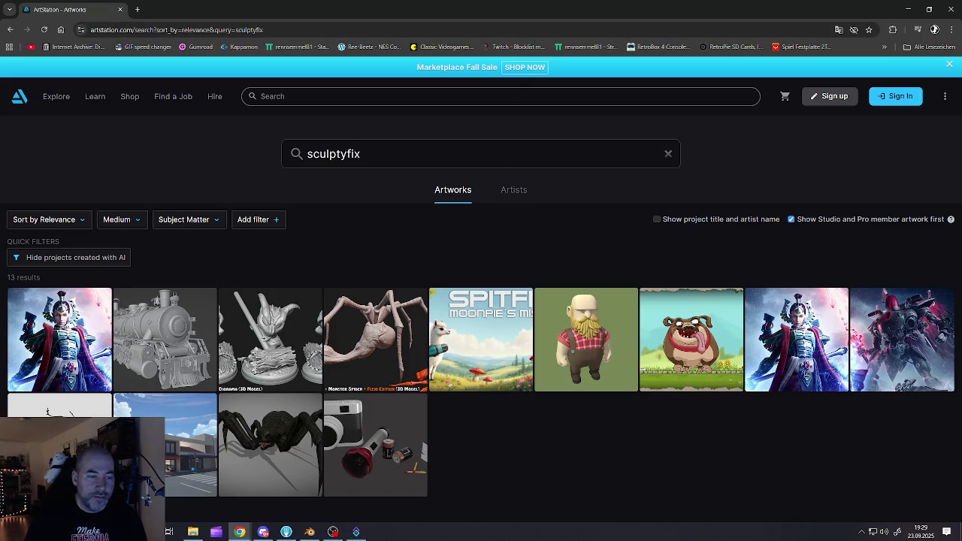
# Open 'Just a little ladybug', orbit and zoom its 3D model, then go back to the results
pyautogui.click(90, 451)
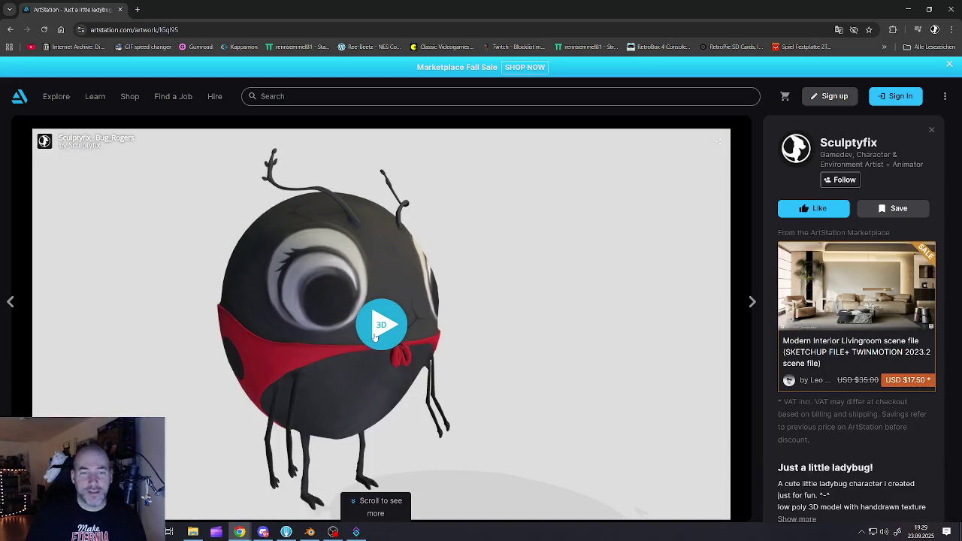
pyautogui.click(371, 355)
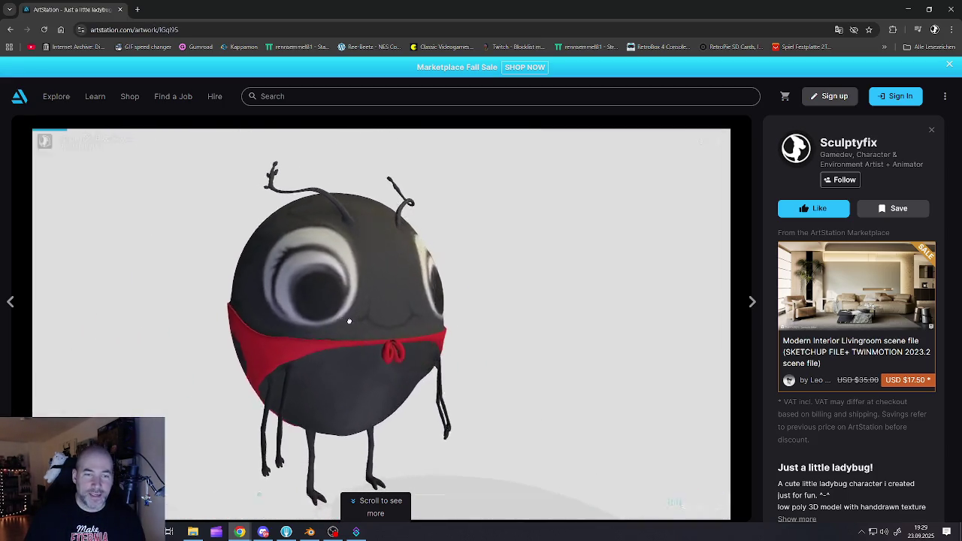
pyautogui.moveTo(360, 327)
pyautogui.mouseDown()
pyautogui.moveTo(338, 338)
pyautogui.moveTo(356, 339)
pyautogui.mouseUp()
pyautogui.scroll(-2, 334, 342)
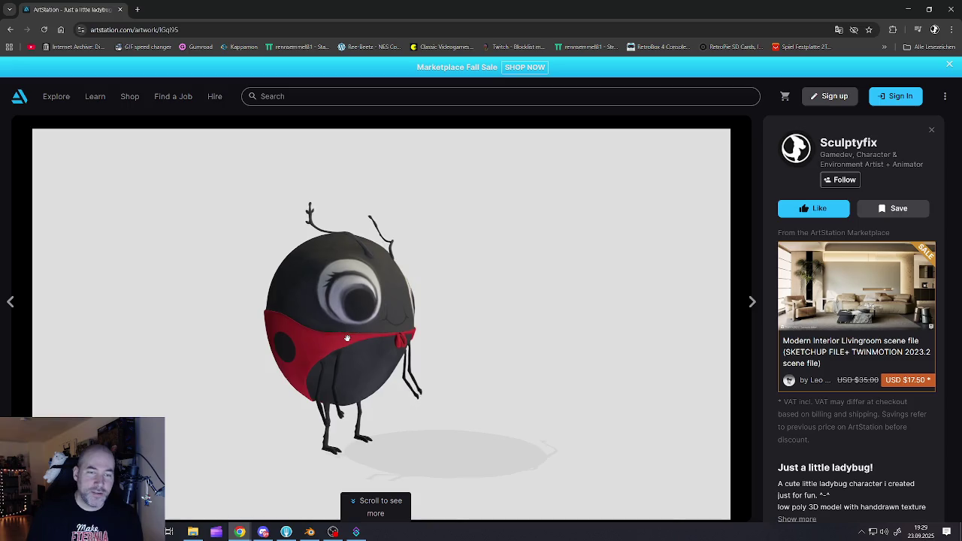
pyautogui.moveTo(343, 304)
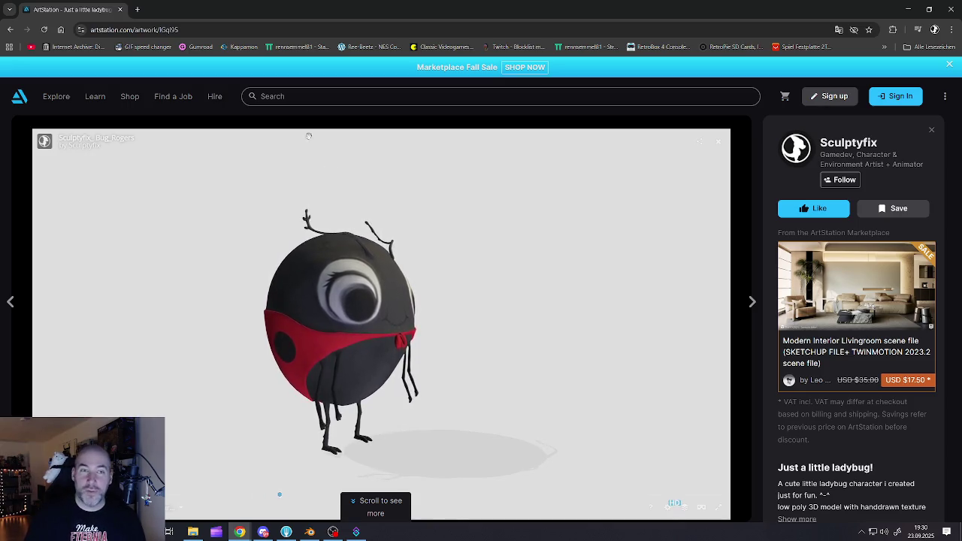
pyautogui.scroll(-5, 460, 391)
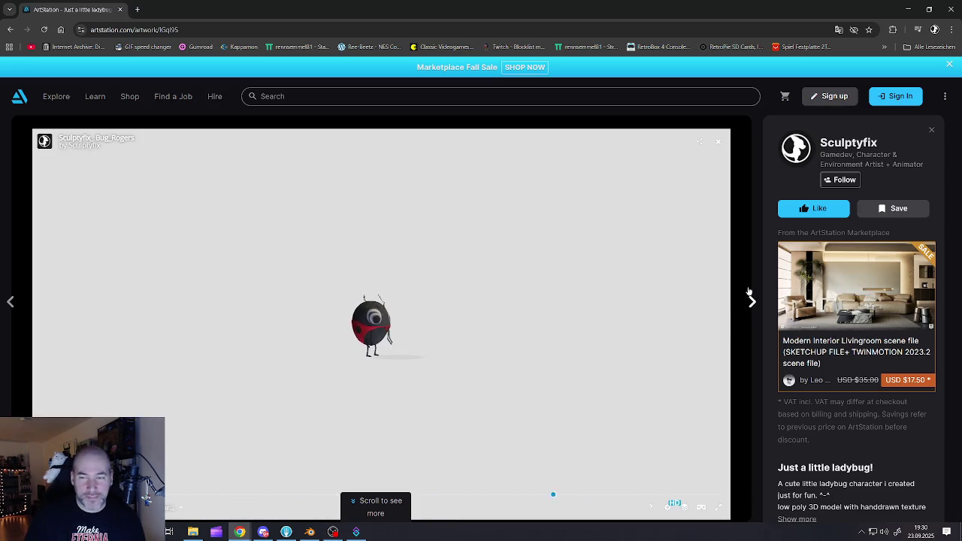
pyautogui.scroll(5, 436, 318)
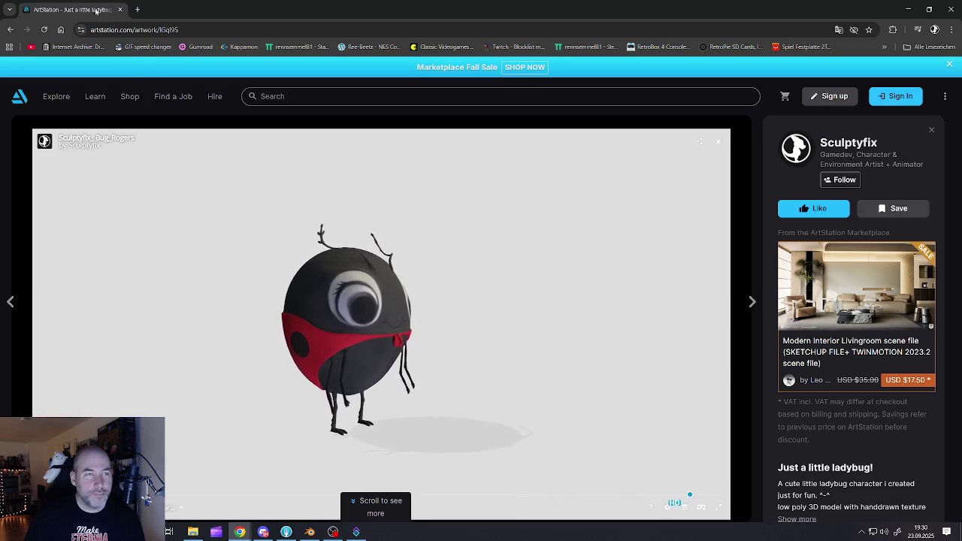
pyautogui.click(11, 29)
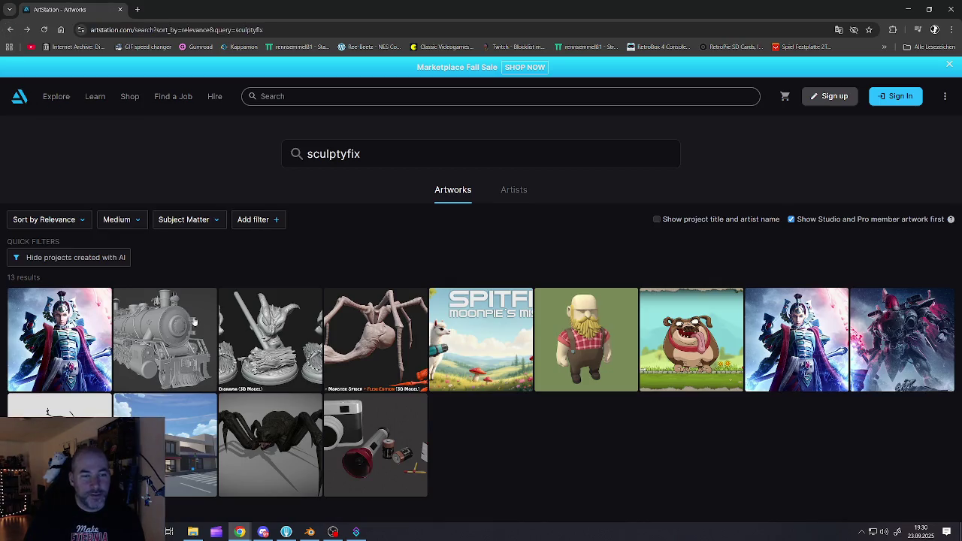
# Open the 'Locomotive, Valley Railroad 3025 inspired' artwork and load its interactive 3D model
pyautogui.click(181, 322)
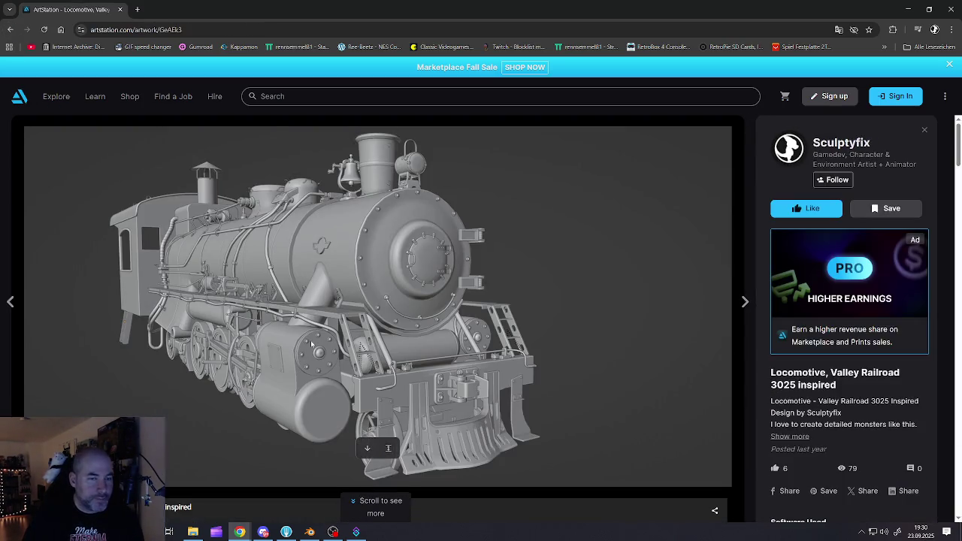
pyautogui.scroll(-3, 309, 342)
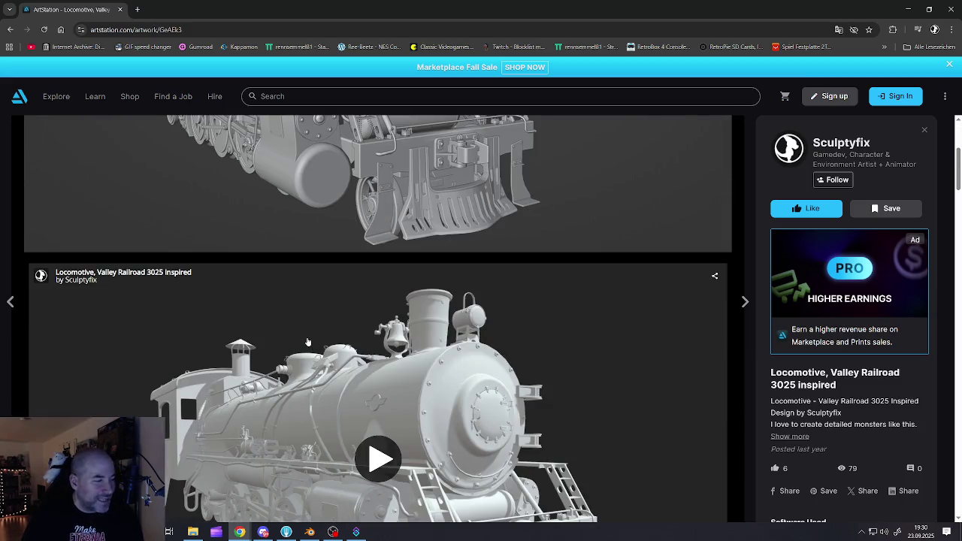
pyautogui.scroll(-3, 307, 342)
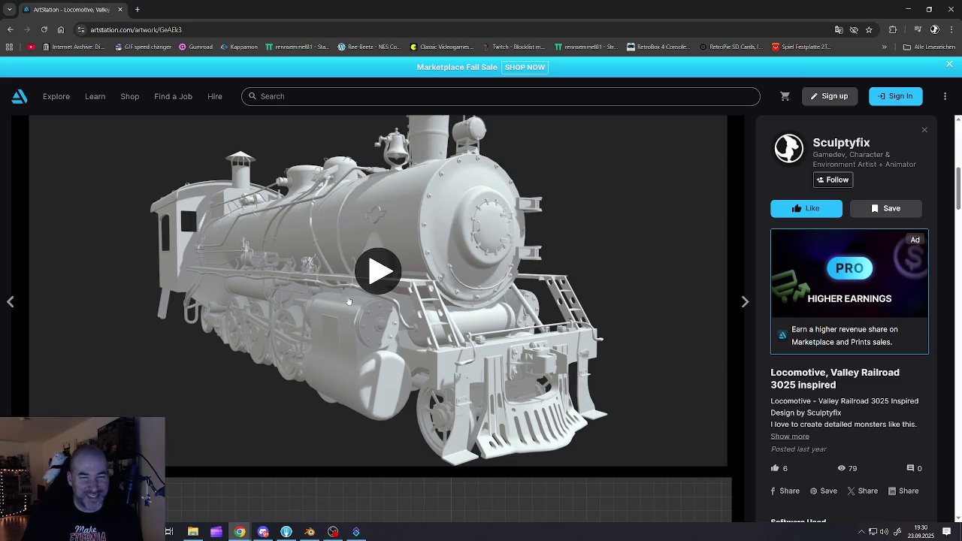
pyautogui.click(370, 275)
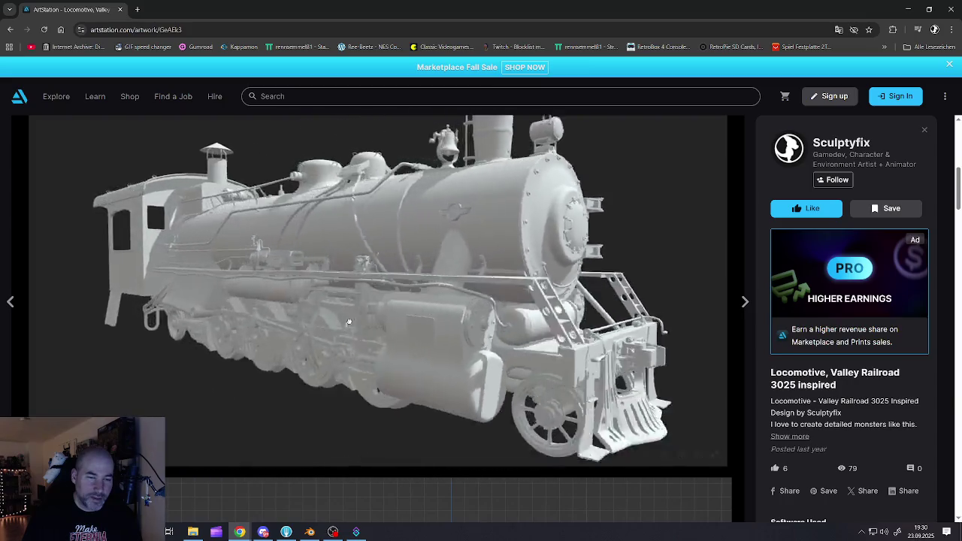
# Orbit and zoom the locomotive to see both sides, then return to the search results
pyautogui.moveTo(348, 321)
pyautogui.mouseDown()
pyautogui.moveTo(243, 303)
pyautogui.moveTo(301, 302)
pyautogui.mouseUp()
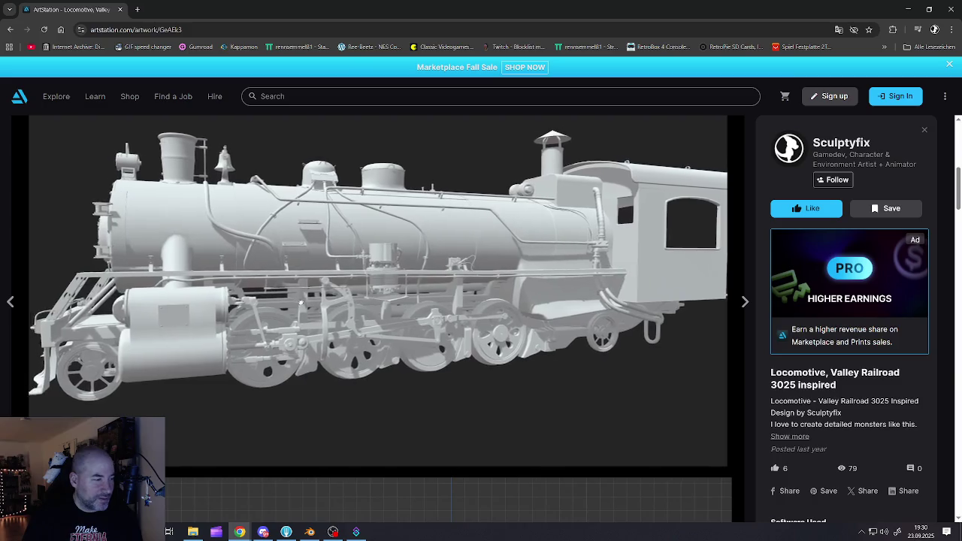
pyautogui.scroll(3, 305, 302)
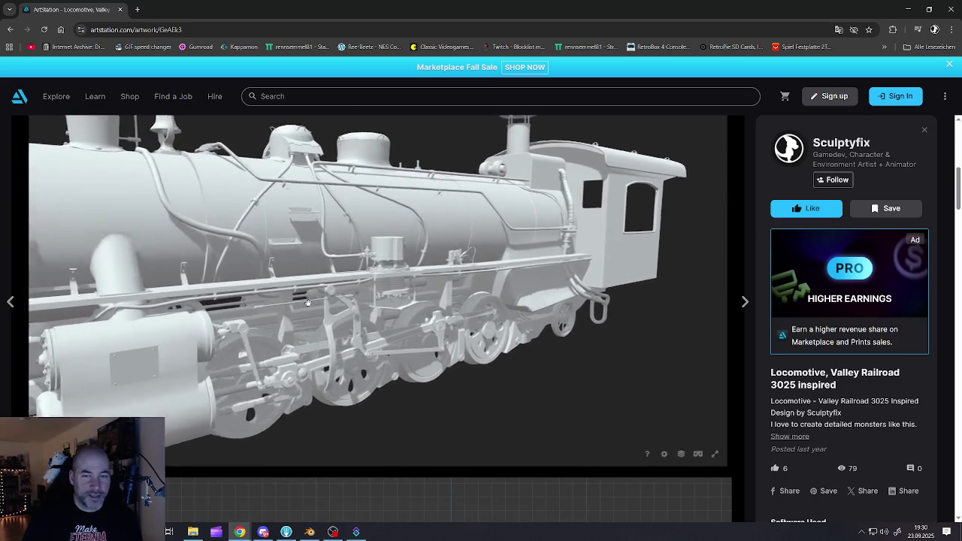
pyautogui.scroll(2, 308, 302)
pyautogui.moveTo(309, 303); pyautogui.dragTo(313, 307)
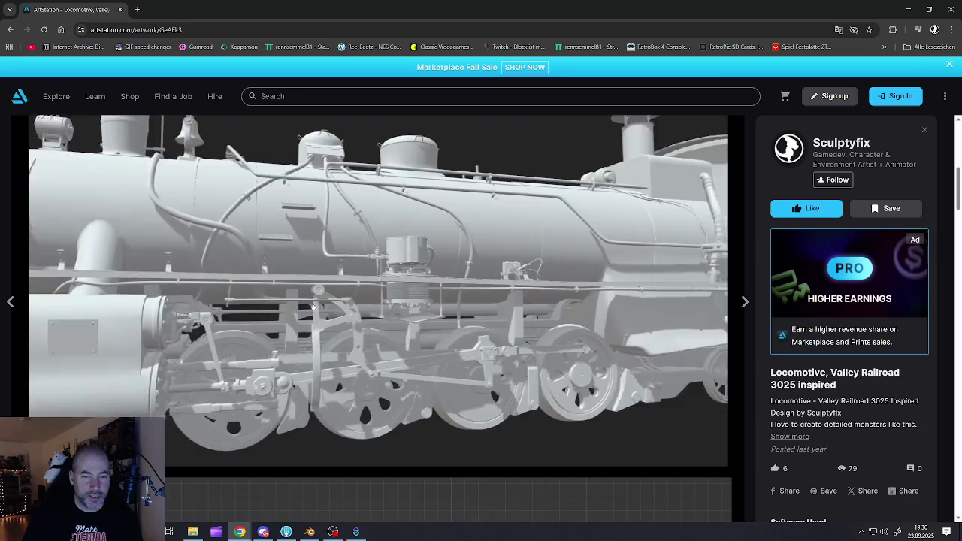
pyautogui.scroll(5, 313, 307)
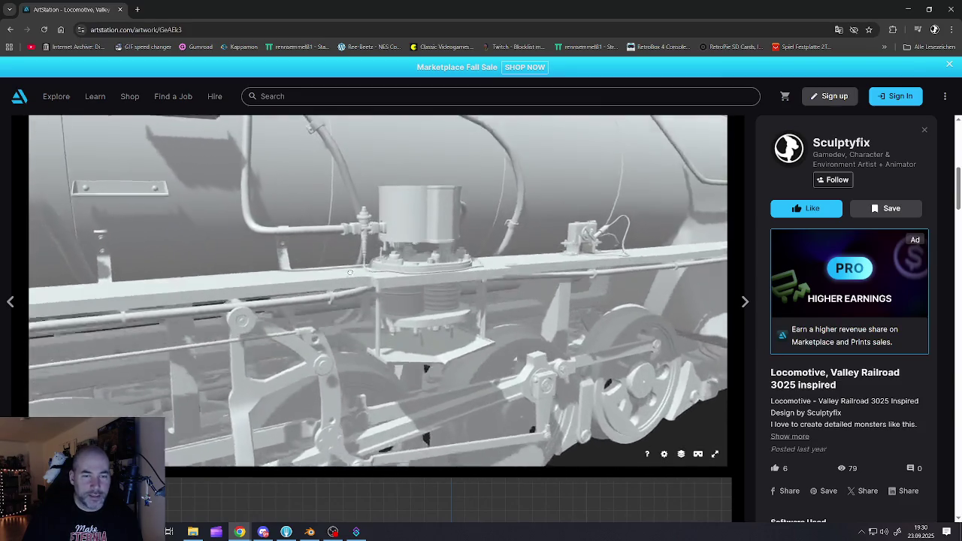
pyautogui.scroll(-8, 350, 272)
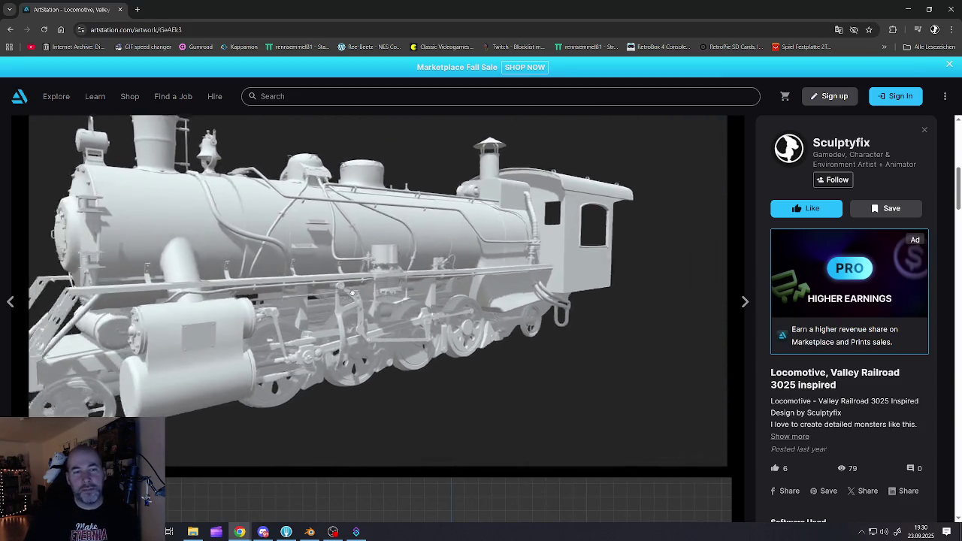
pyautogui.moveTo(352, 293)
pyautogui.mouseDown()
pyautogui.moveTo(392, 289)
pyautogui.moveTo(338, 289)
pyautogui.mouseUp()
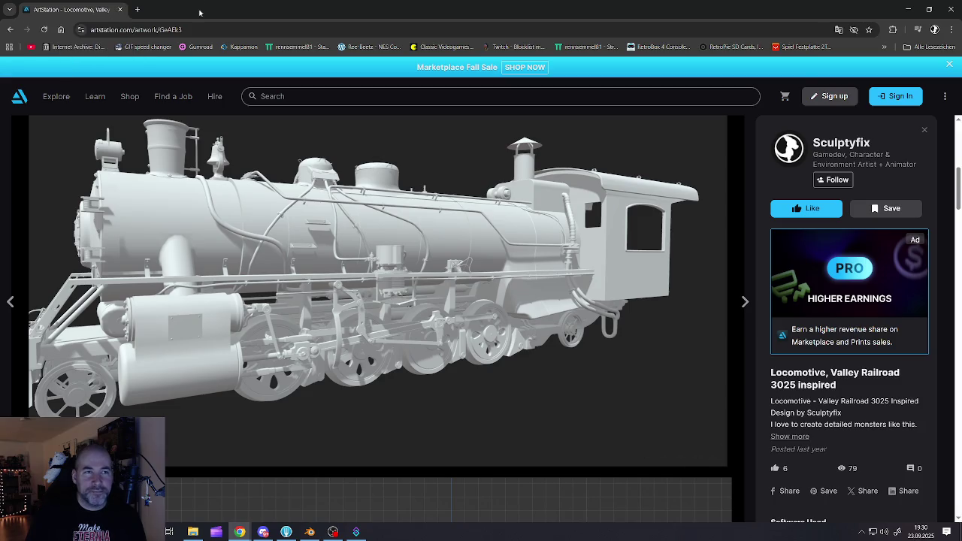
pyautogui.click(10, 29)
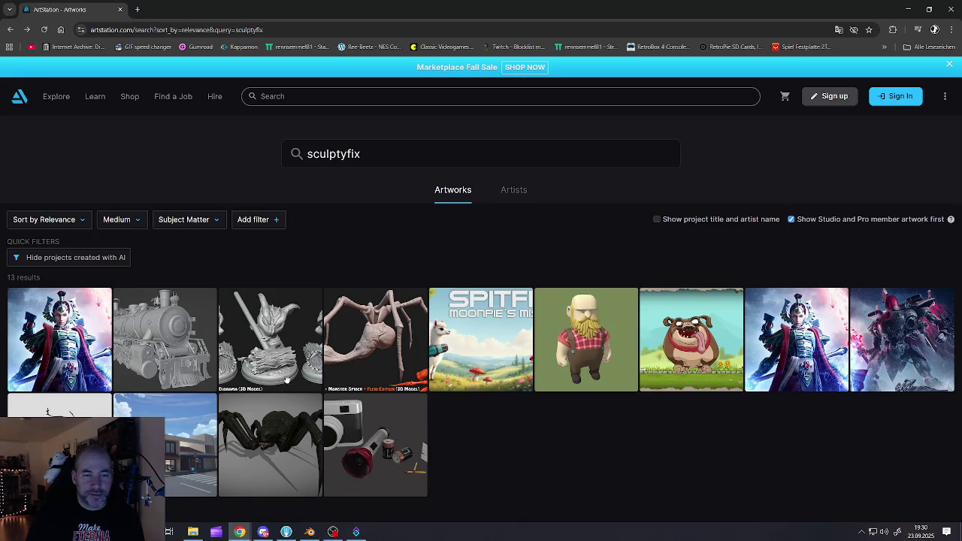
pyautogui.click(267, 433)
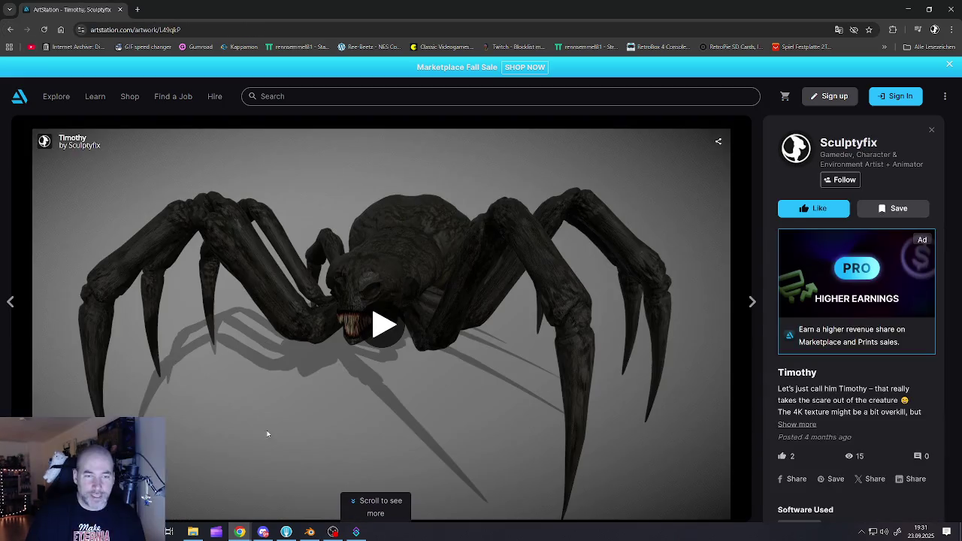
pyautogui.click(383, 362)
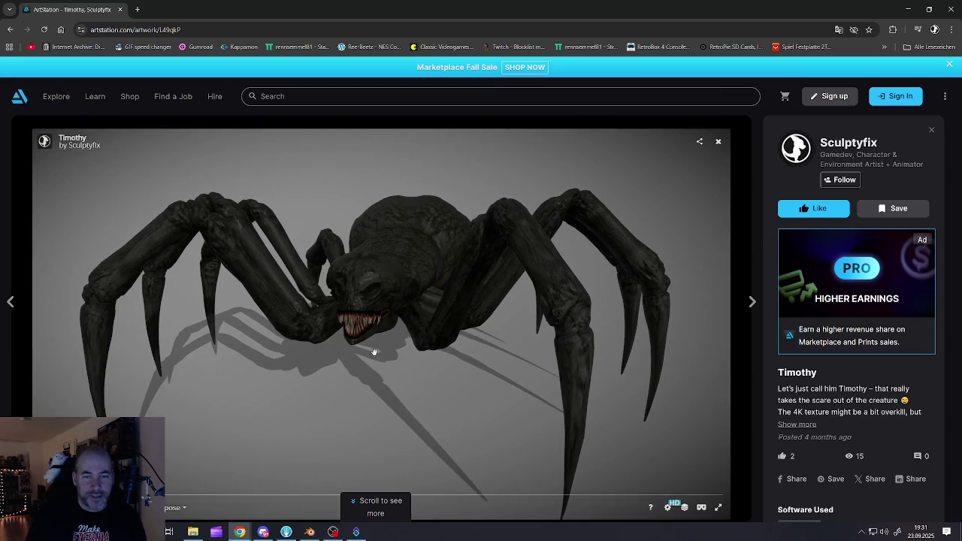
pyautogui.moveTo(371, 351)
pyautogui.mouseDown()
pyautogui.moveTo(403, 341)
pyautogui.moveTo(391, 320)
pyautogui.moveTo(339, 305)
pyautogui.moveTo(330, 288)
pyautogui.moveTo(345, 293)
pyautogui.moveTo(335, 279)
pyautogui.mouseUp()
pyautogui.scroll(5, 353, 308)
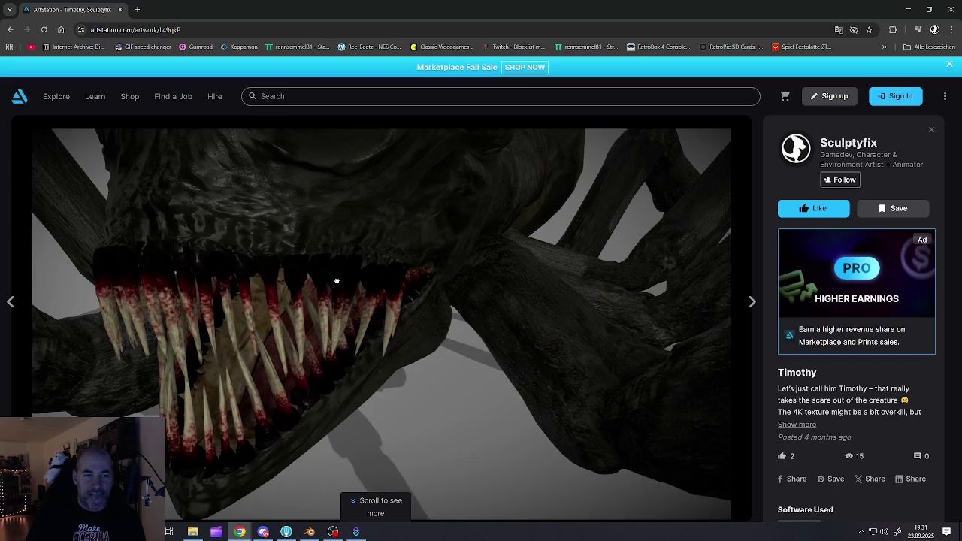
pyautogui.scroll(-10, 338, 285)
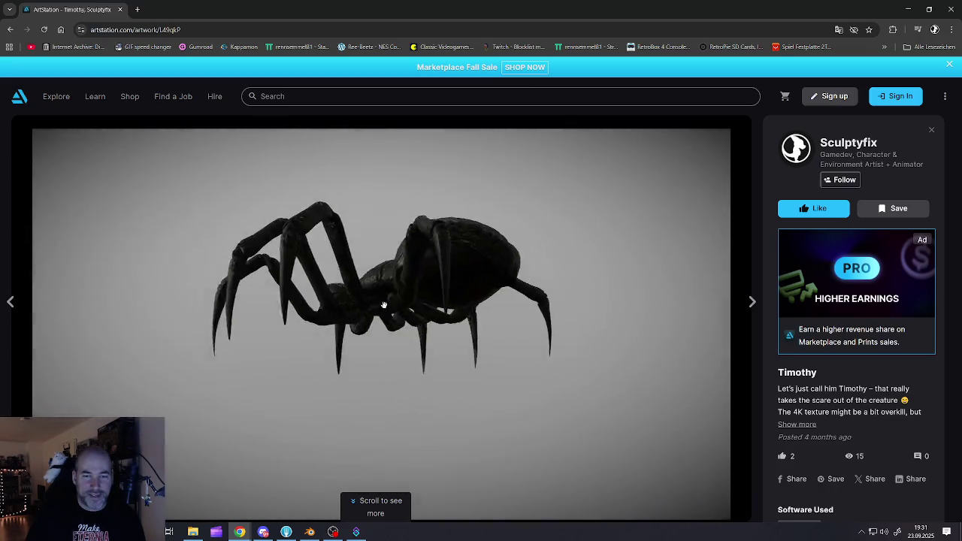
pyautogui.moveTo(347, 305)
pyautogui.mouseDown()
pyautogui.moveTo(303, 322)
pyautogui.moveTo(315, 331)
pyautogui.moveTo(301, 347)
pyautogui.moveTo(353, 295)
pyautogui.moveTo(346, 321)
pyautogui.moveTo(245, 315)
pyautogui.moveTo(281, 307)
pyautogui.moveTo(315, 320)
pyautogui.moveTo(365, 307)
pyautogui.moveTo(399, 275)
pyautogui.moveTo(396, 299)
pyautogui.moveTo(401, 290)
pyautogui.moveTo(383, 286)
pyautogui.moveTo(395, 251)
pyautogui.moveTo(401, 271)
pyautogui.moveTo(376, 293)
pyautogui.mouseUp()
pyautogui.scroll(5, 336, 308)
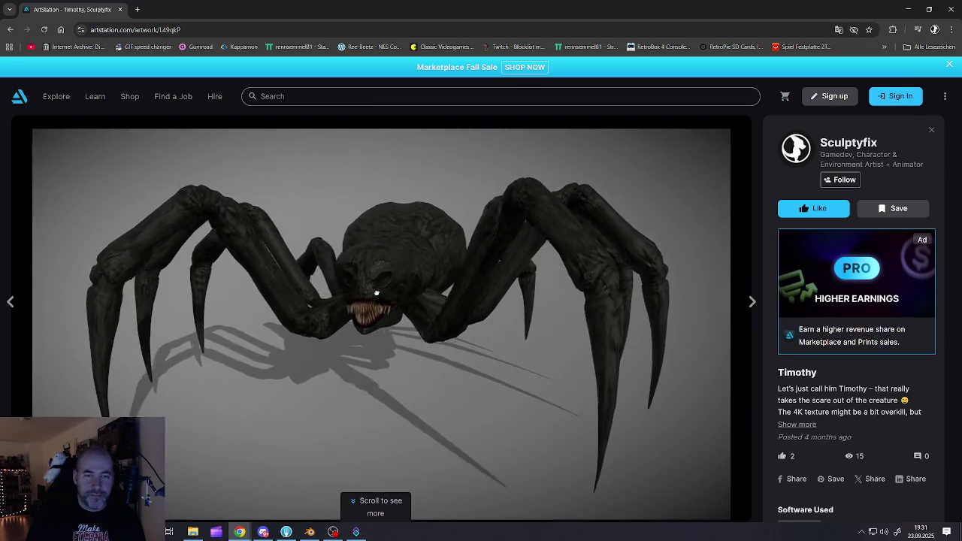
pyautogui.scroll(-3, 376, 293)
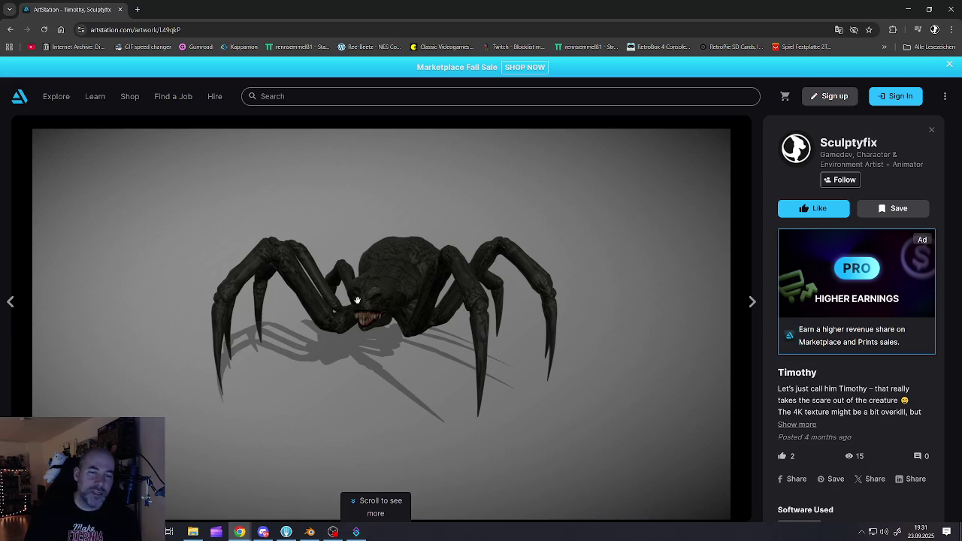
pyautogui.moveTo(363, 302)
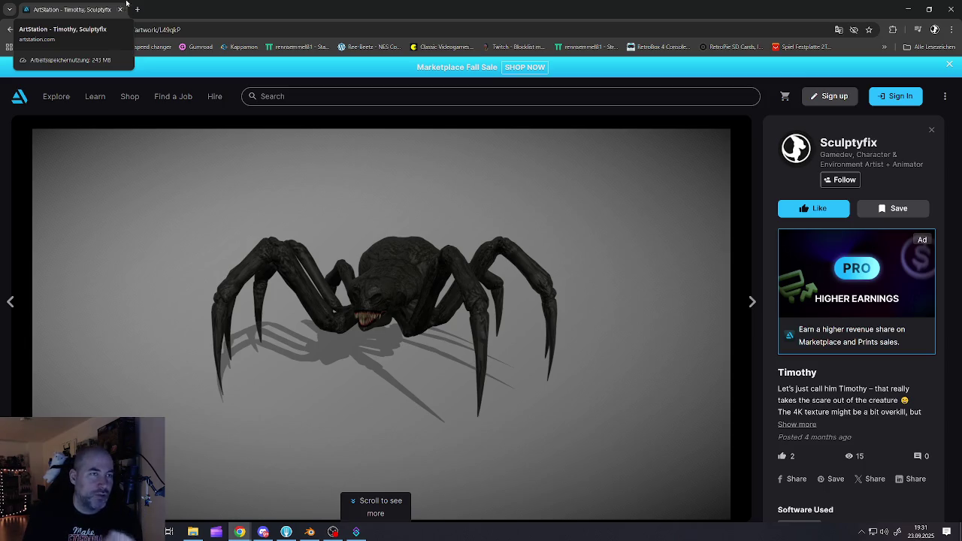
# Close the ArtStation browser window, briefly showing and hiding the git client
pyautogui.click(120, 10)
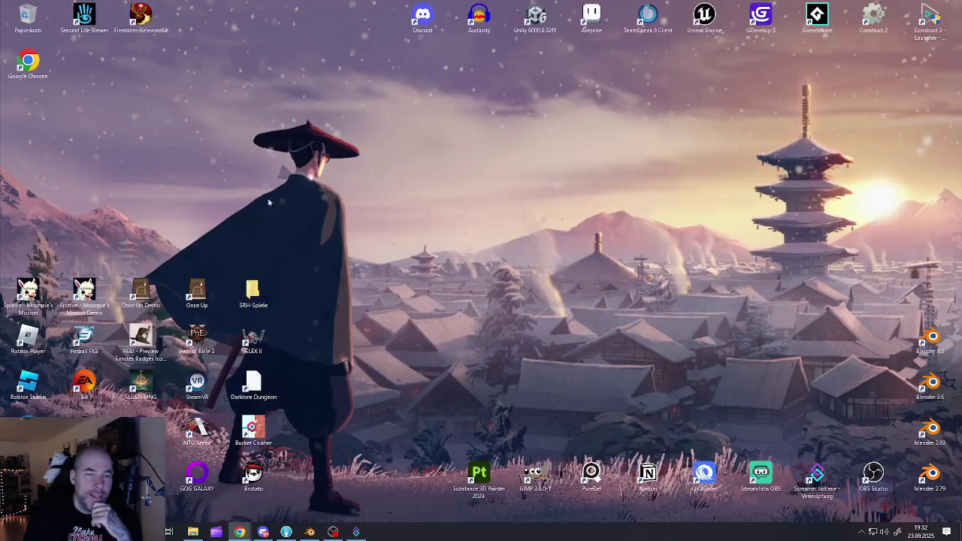
pyautogui.click(287, 533)
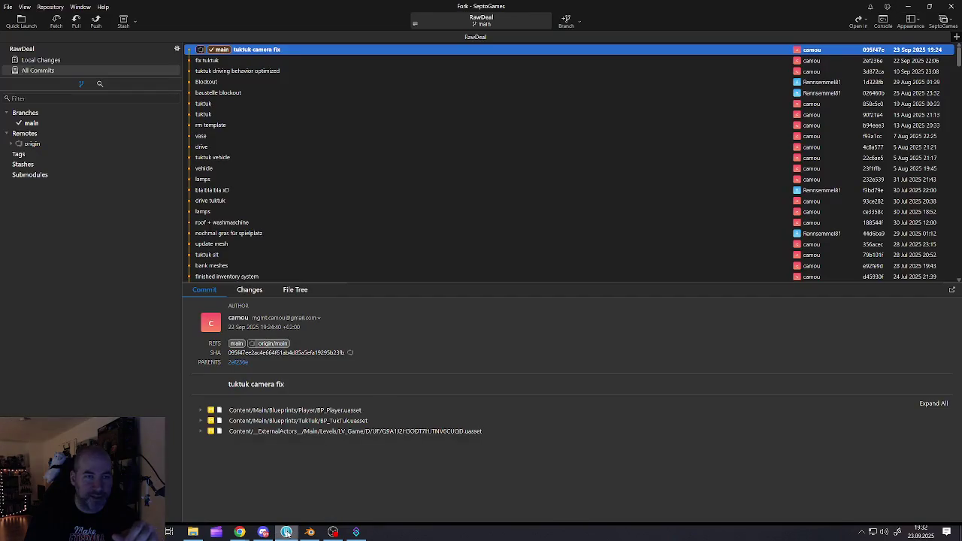
pyautogui.click(286, 533)
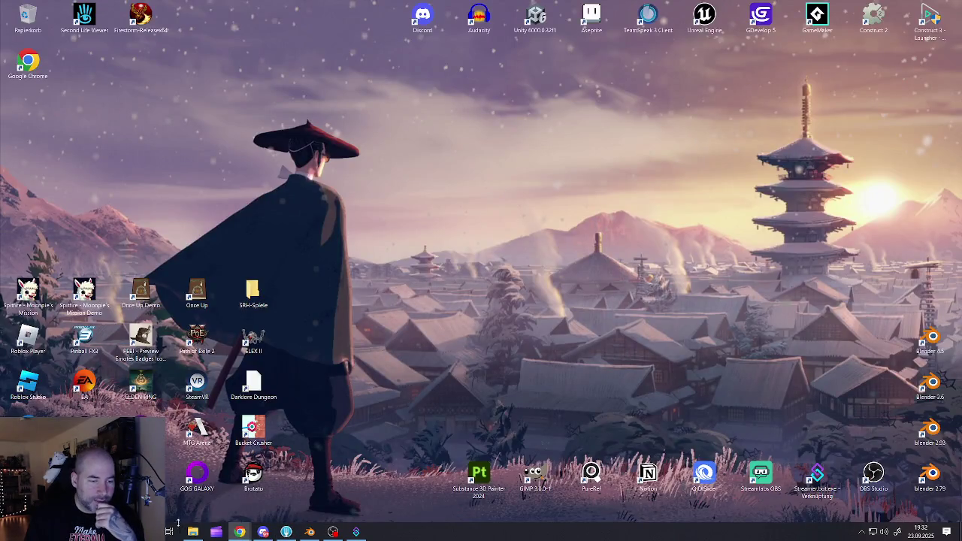
# Browse drive D: to SemmelGames > RawDeal in File Explorer and select RawDeal.uproject
pyautogui.click(193, 532)
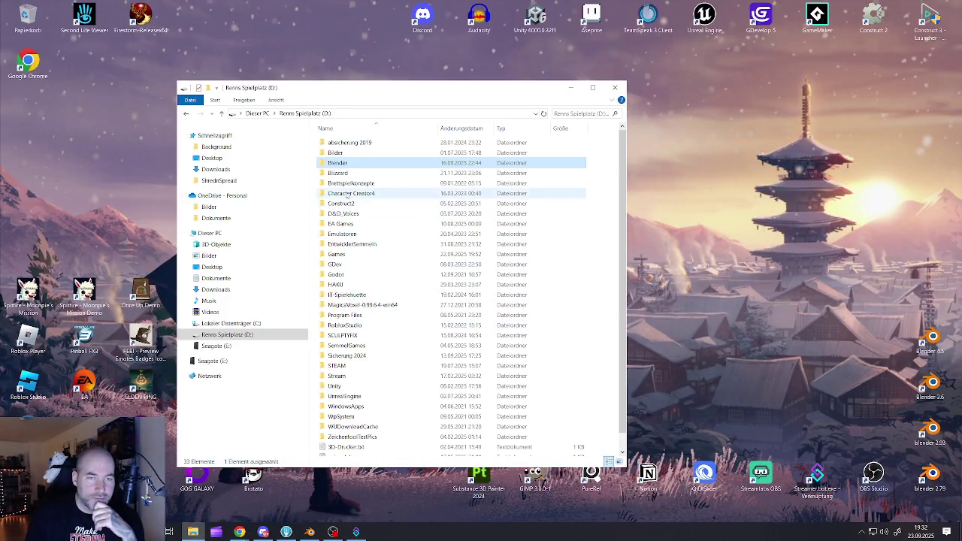
pyautogui.scroll(-1, 349, 372)
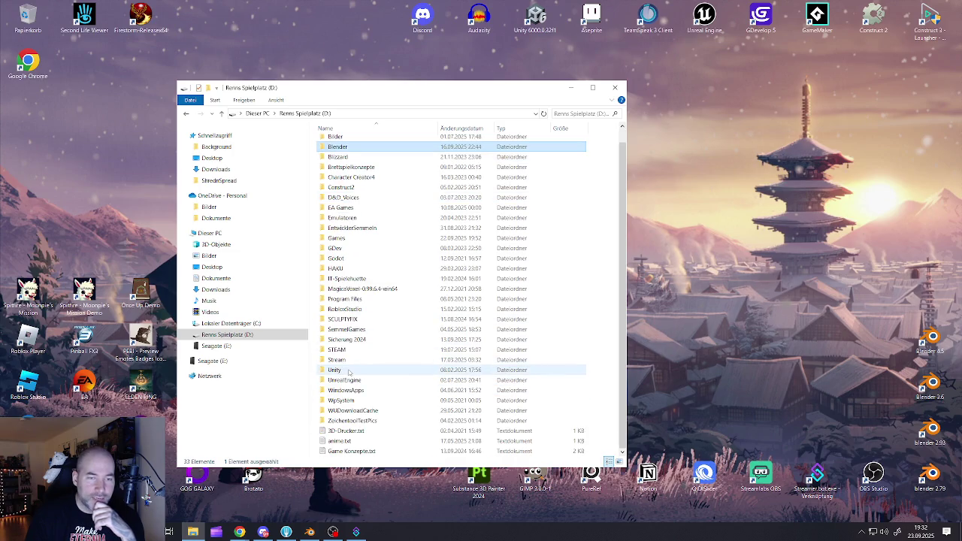
pyautogui.doubleClick(344, 330)
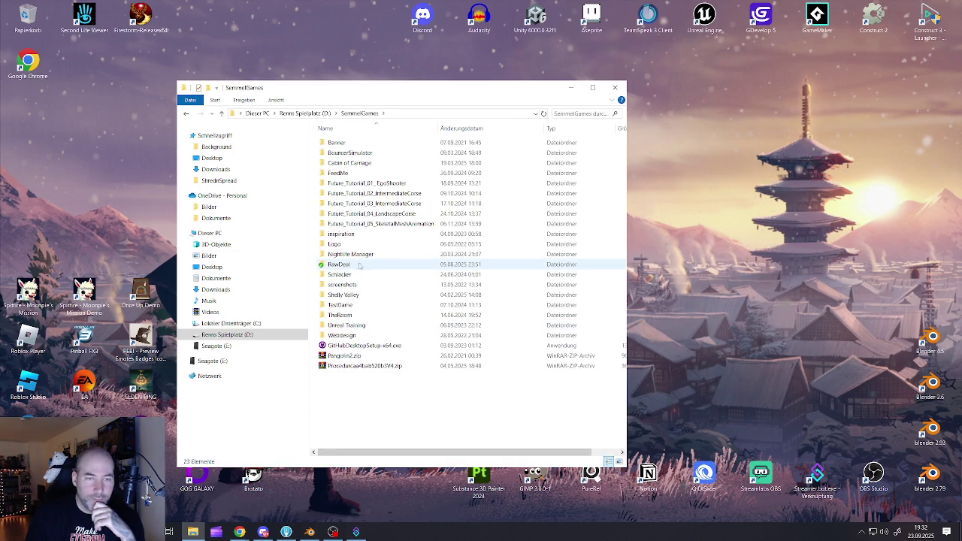
pyautogui.doubleClick(359, 265)
pyautogui.click(348, 235)
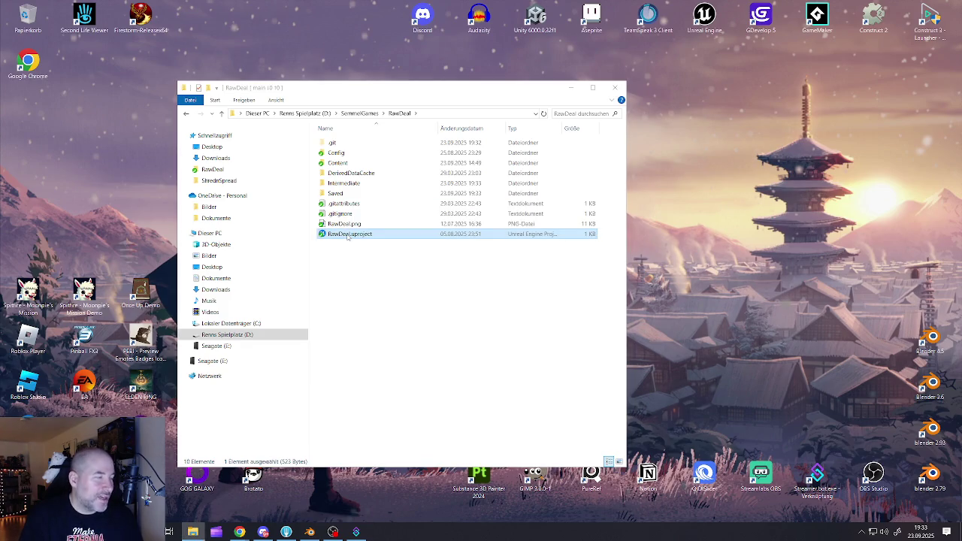
# Launch RawDeal.uproject so Unreal Editor loads the LV_Game city street level
pyautogui.doubleClick(348, 234)
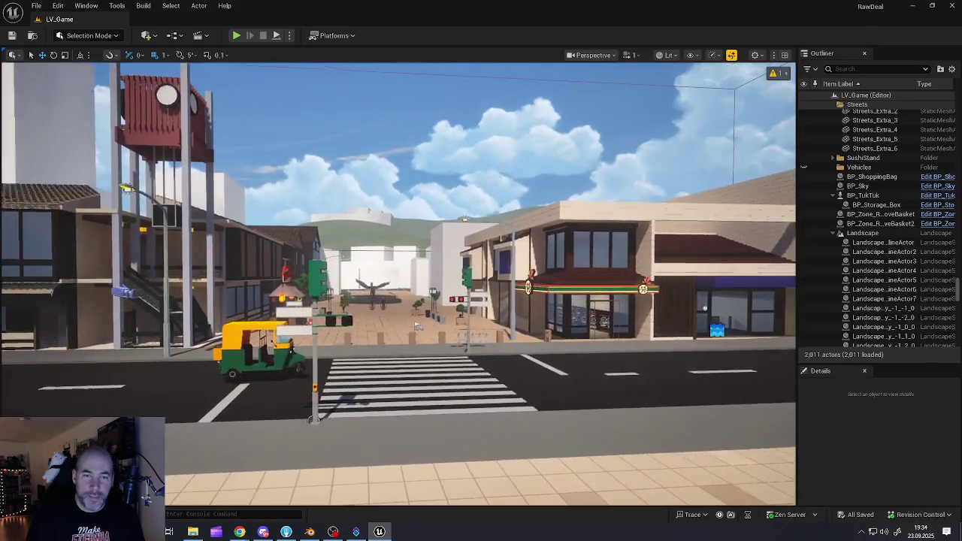
# Switch from Unreal Editor over to the Chrome browser with Alt+Tab
pyautogui.hotkey('alt', 'Tab')
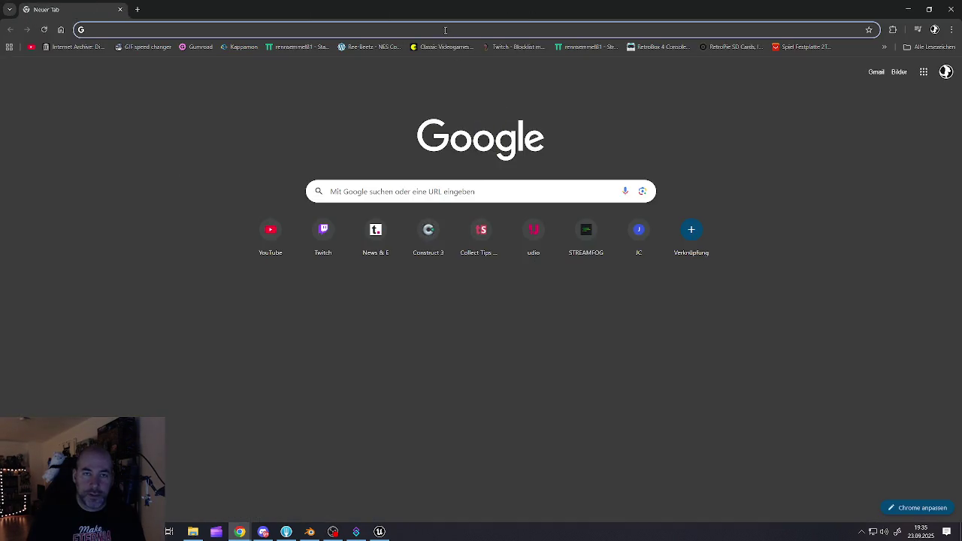
# Search 'san' to open San Francisco in Google Maps, briefly entering and leaving Street View
pyautogui.click(443, 28)
pyautogui.write('san')
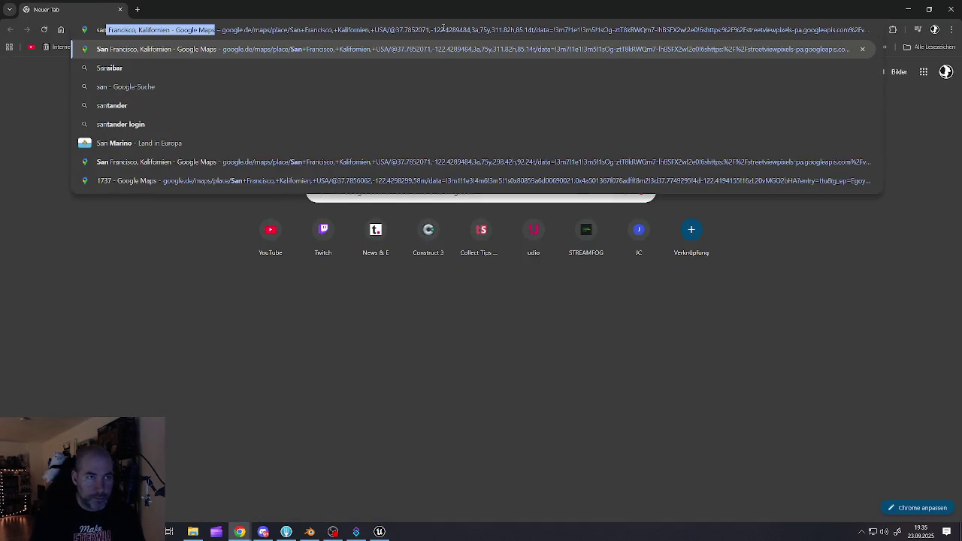
pyautogui.press('Return')
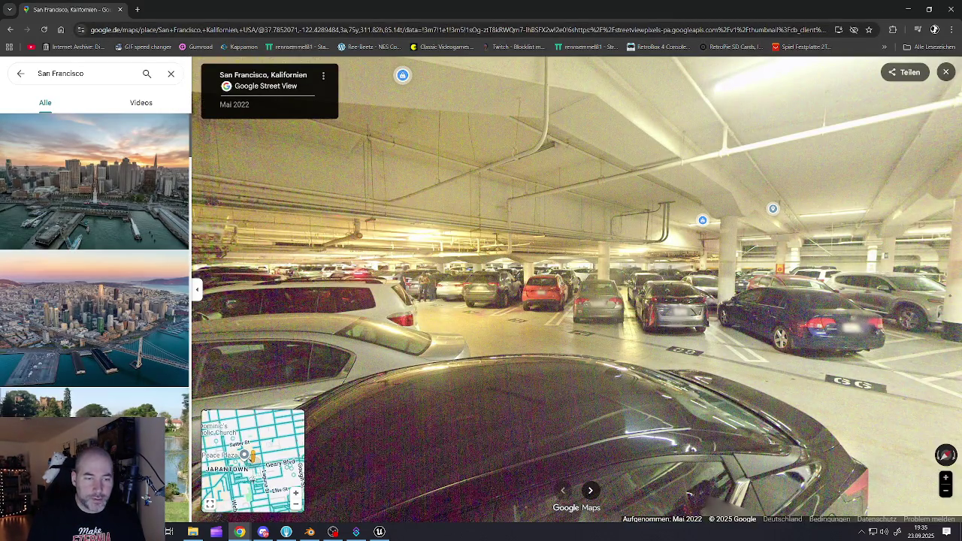
pyautogui.click(244, 455)
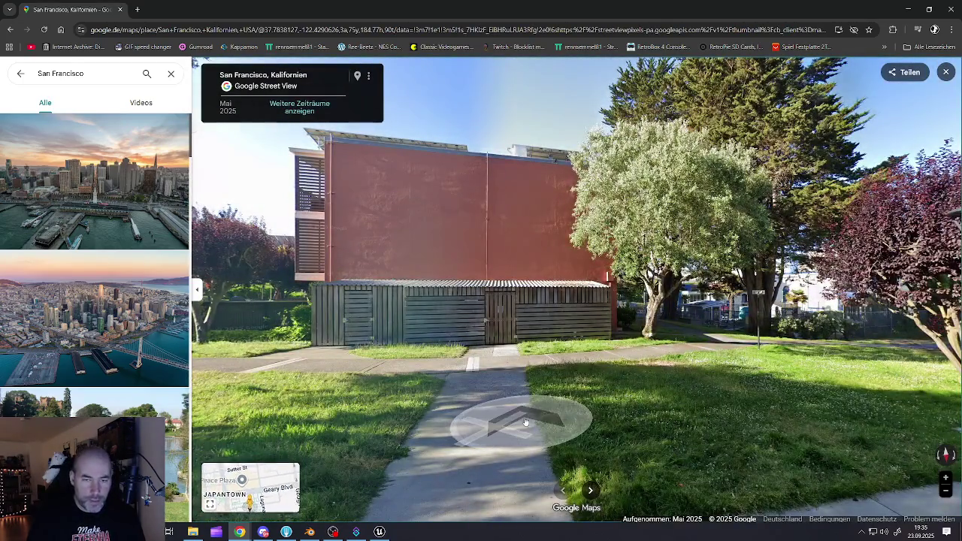
pyautogui.press('Escape')
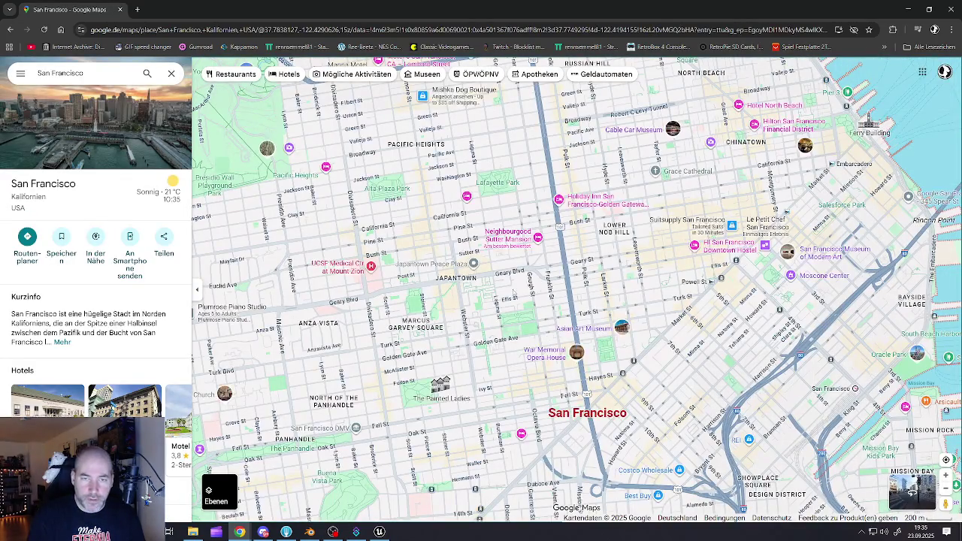
# Enter Street View on Post St by Peace Plaza via satellite view, then fly Unreal's camera toward the plaza
pyautogui.scroll(4, 473, 272)
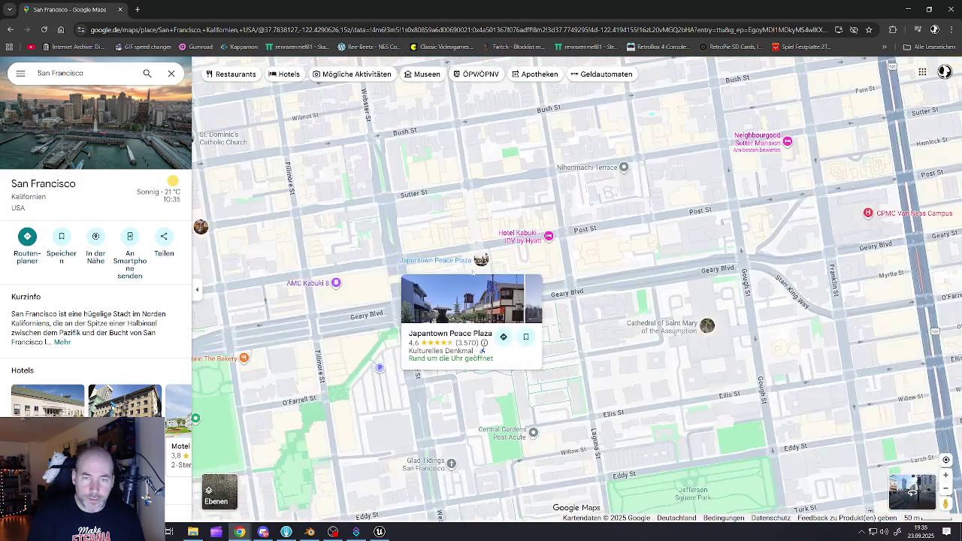
pyautogui.click(219, 490)
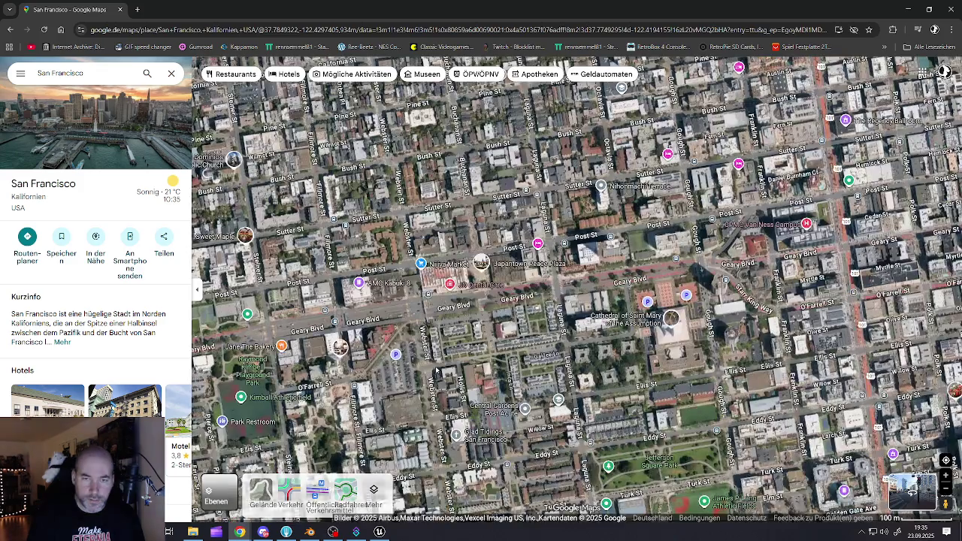
pyautogui.scroll(5, 496, 289)
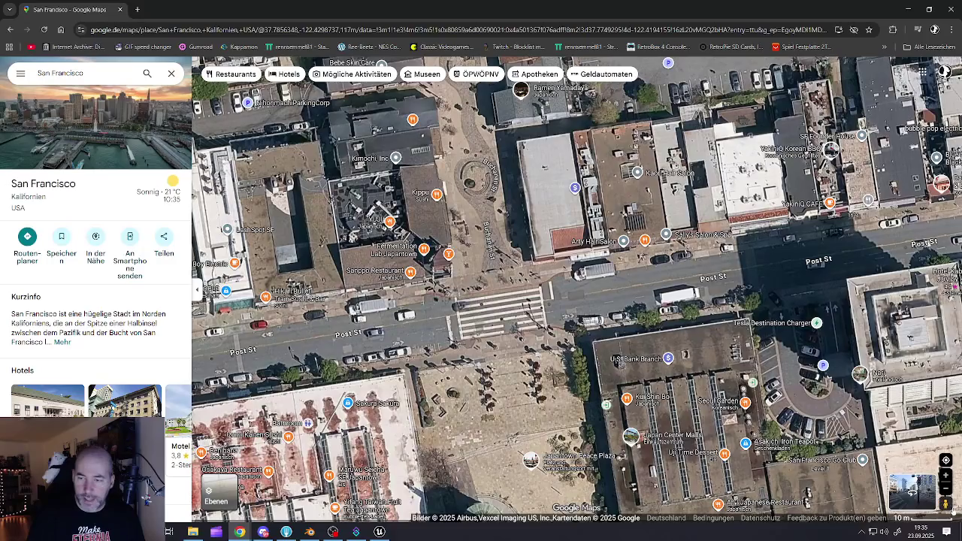
pyautogui.moveTo(945, 504)
pyautogui.mouseDown()
pyautogui.moveTo(483, 317)
pyautogui.moveTo(496, 310)
pyautogui.mouseUp()
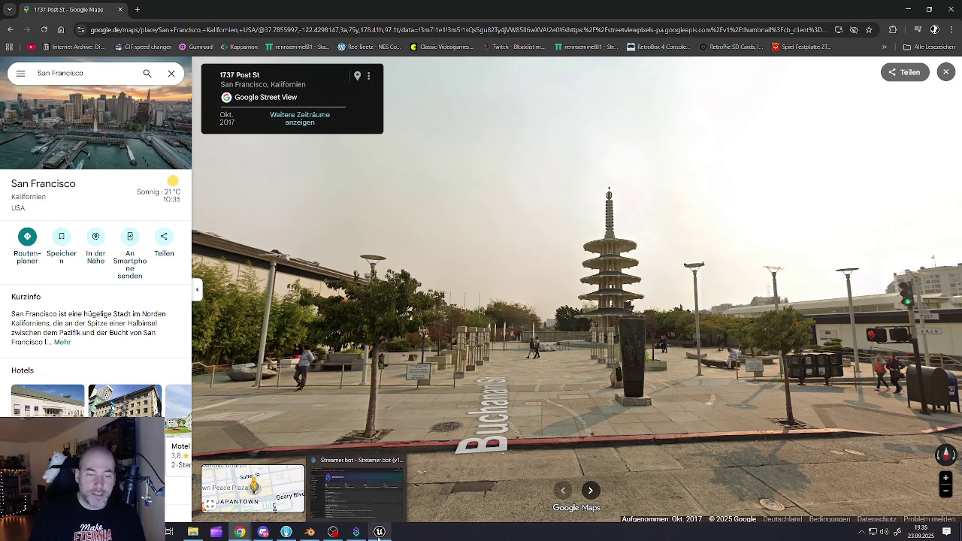
pyautogui.click(380, 531)
pyautogui.moveTo(468, 421)
pyautogui.mouseDown()
pyautogui.moveTo(470, 361)
pyautogui.moveTo(593, 335)
pyautogui.moveTo(526, 319)
pyautogui.moveTo(514, 278)
pyautogui.moveTo(473, 316)
pyautogui.moveTo(436, 320)
pyautogui.moveTo(579, 319)
pyautogui.moveTo(414, 319)
pyautogui.moveTo(511, 319)
pyautogui.moveTo(466, 319)
pyautogui.moveTo(466, 289)
pyautogui.moveTo(541, 289)
pyautogui.moveTo(489, 290)
pyautogui.mouseUp()
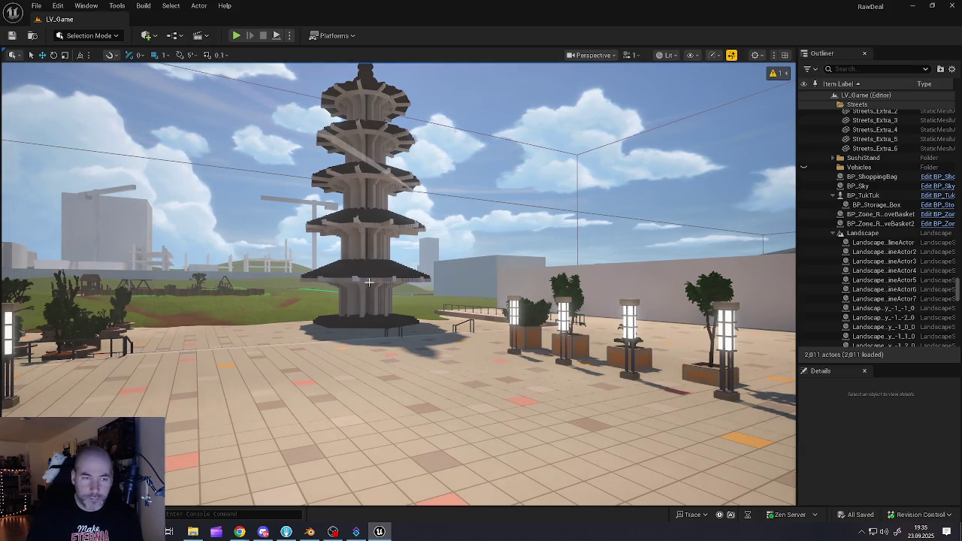
# Fly the Unreal camera closer to the voxel pagoda, then return to the pagoda Street View
pyautogui.moveTo(369, 263)
pyautogui.mouseDown()
pyautogui.moveTo(370, 240)
pyautogui.moveTo(372, 302)
pyautogui.mouseUp()
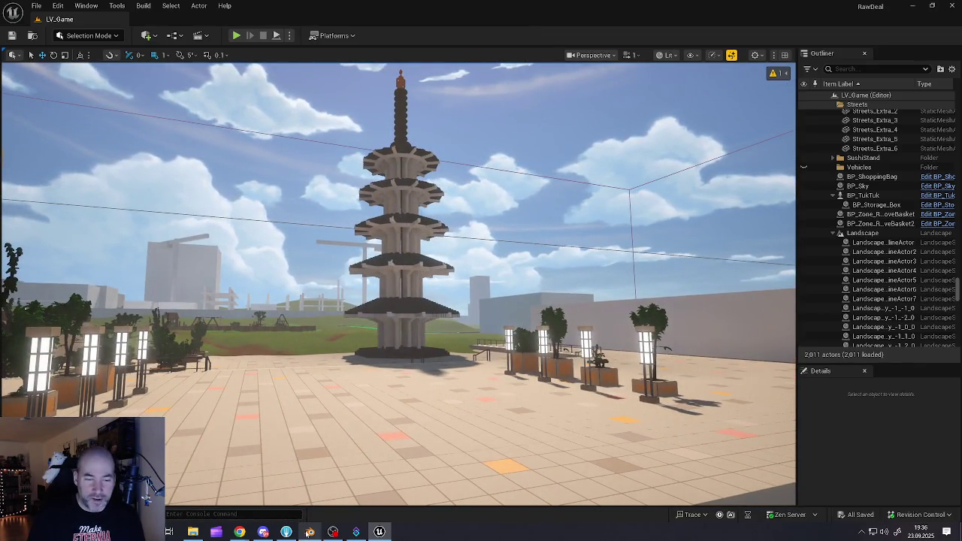
pyautogui.moveTo(309, 532)
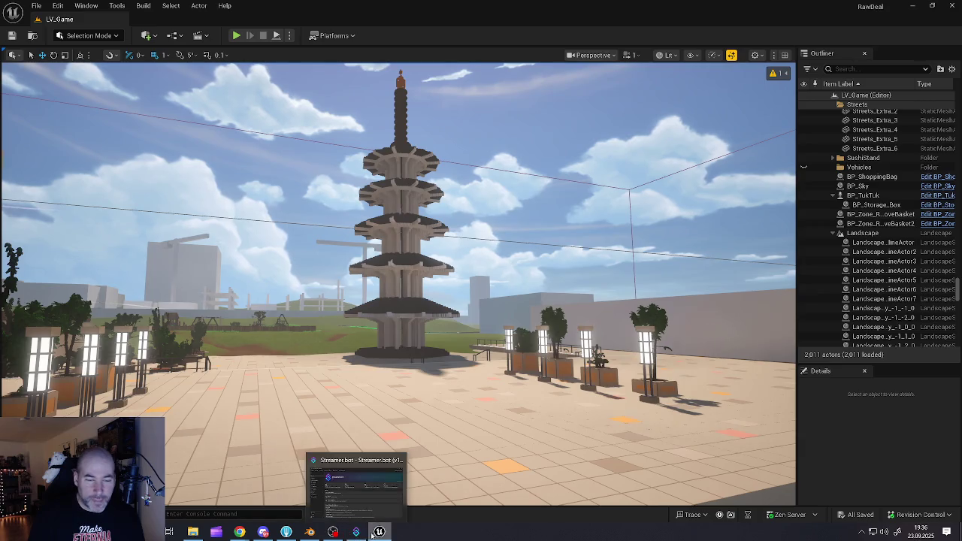
pyautogui.click(375, 484)
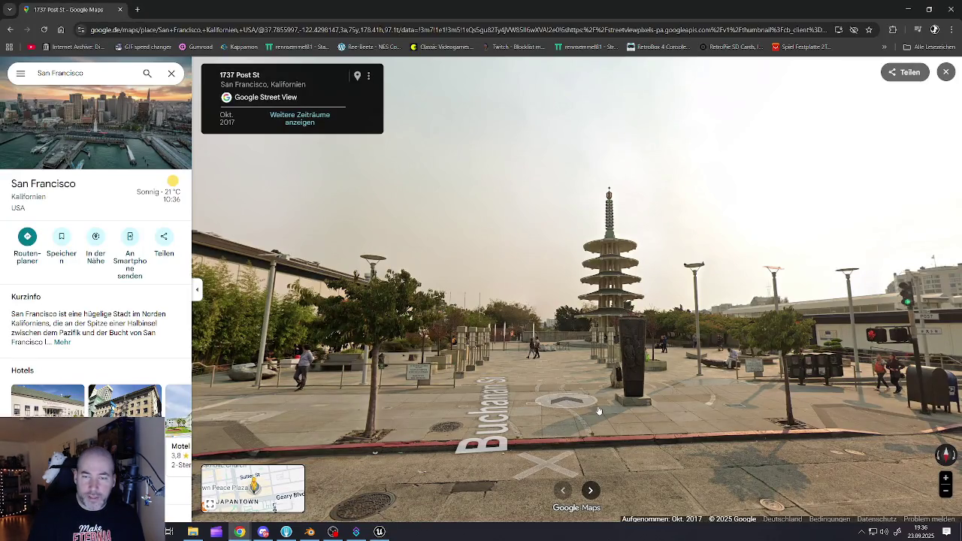
# Step Street View along Buchanan St to the Peace Pagoda plaza and toward the red tent
pyautogui.click(570, 390)
pyautogui.click(569, 390)
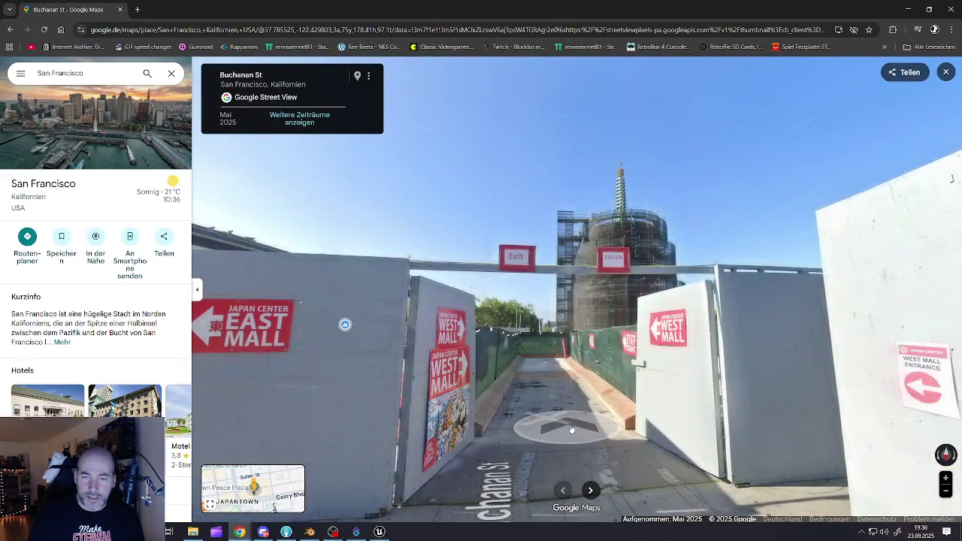
pyautogui.click(568, 435)
pyautogui.click(564, 447)
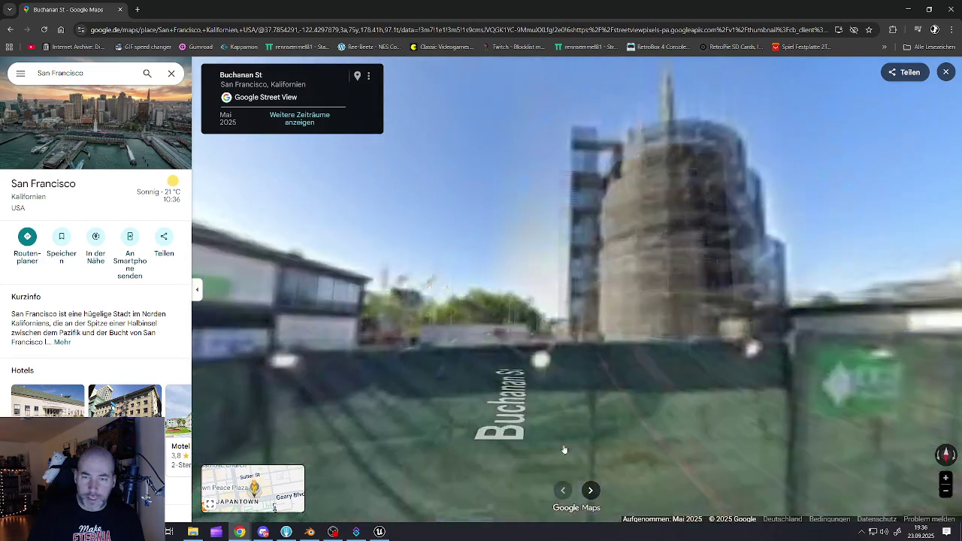
pyautogui.click(562, 458)
pyautogui.click(562, 458)
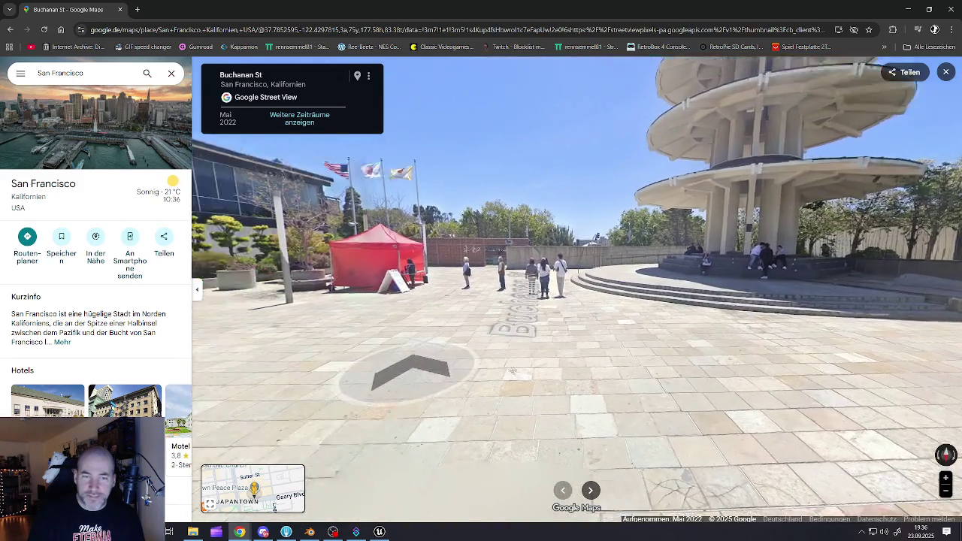
pyautogui.click(408, 371)
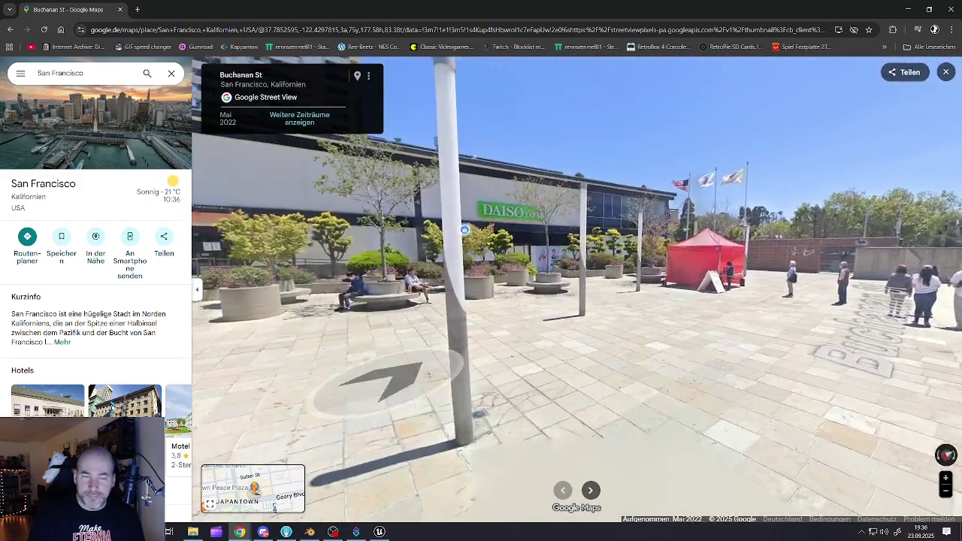
# Continue past Daiso to the SOKO Hardware crosswalk and reach the 1700 Post St panorama
pyautogui.moveTo(389, 386)
pyautogui.mouseDown()
pyautogui.moveTo(524, 388)
pyautogui.moveTo(539, 374)
pyautogui.moveTo(537, 317)
pyautogui.mouseUp()
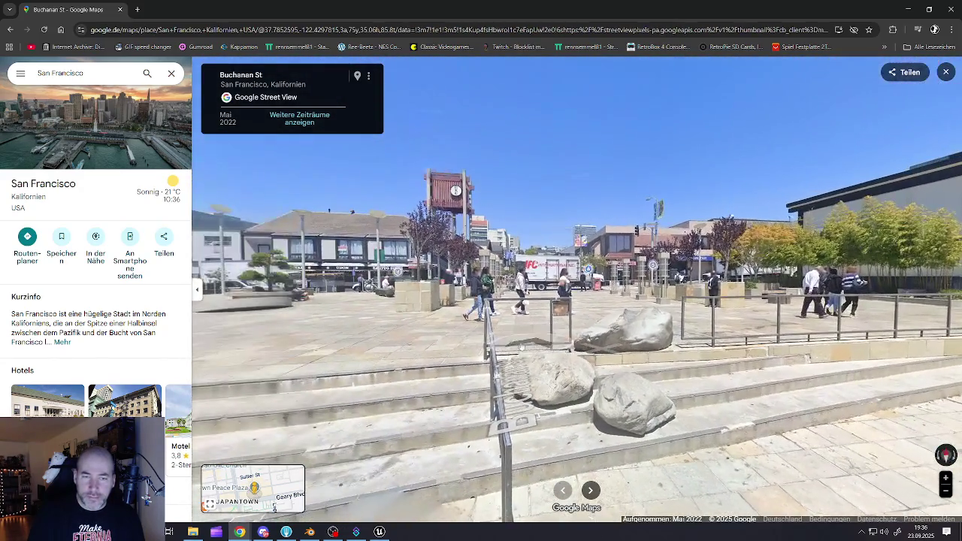
pyautogui.click(537, 317)
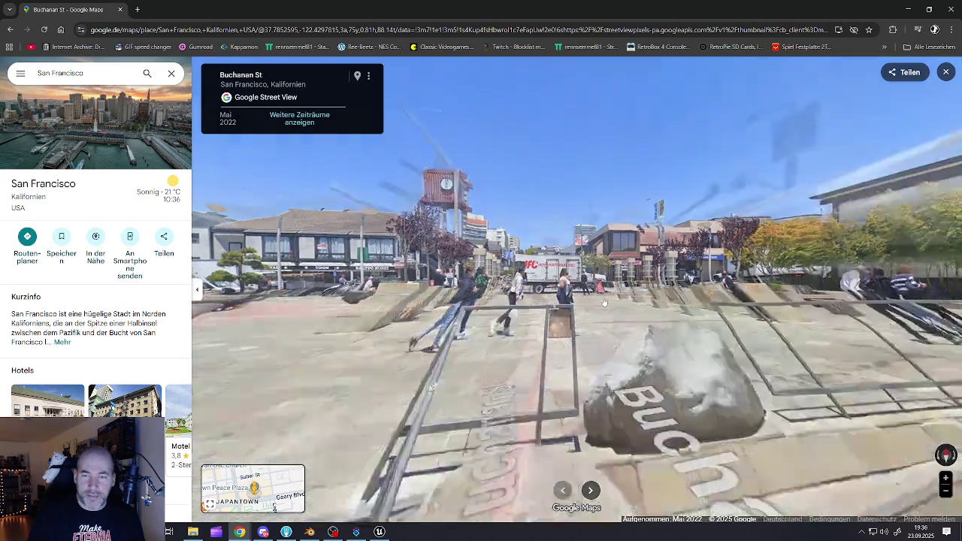
pyautogui.click(550, 357)
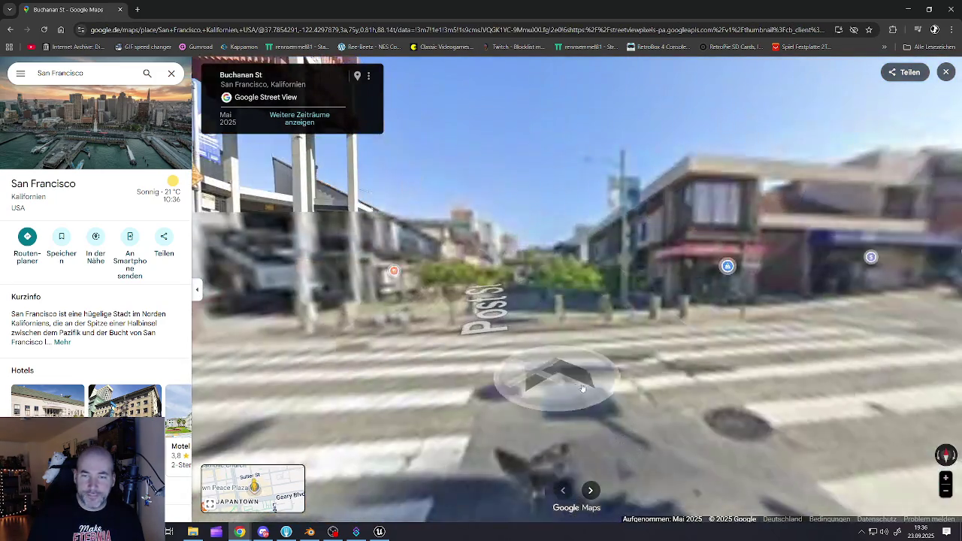
pyautogui.click(554, 378)
pyautogui.moveTo(492, 349); pyautogui.dragTo(443, 323)
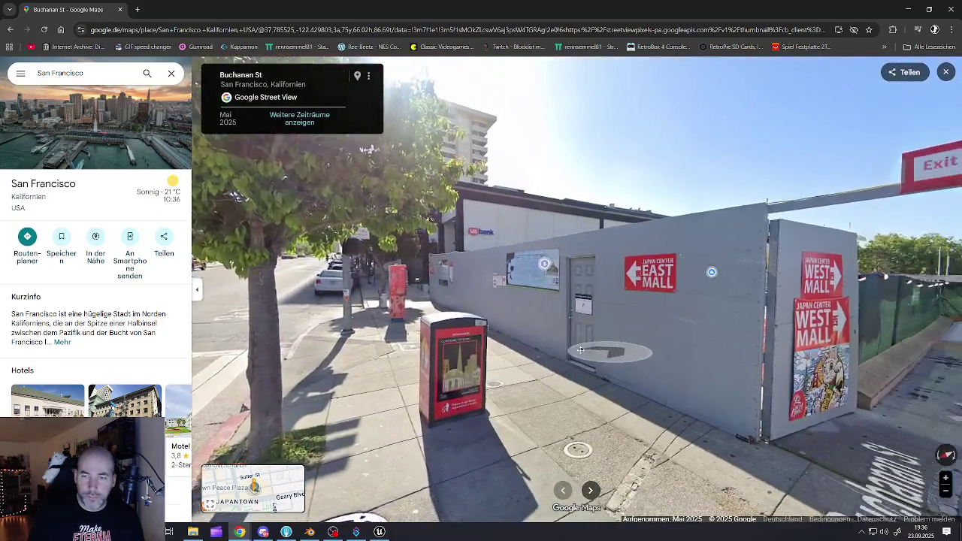
pyautogui.click(437, 316)
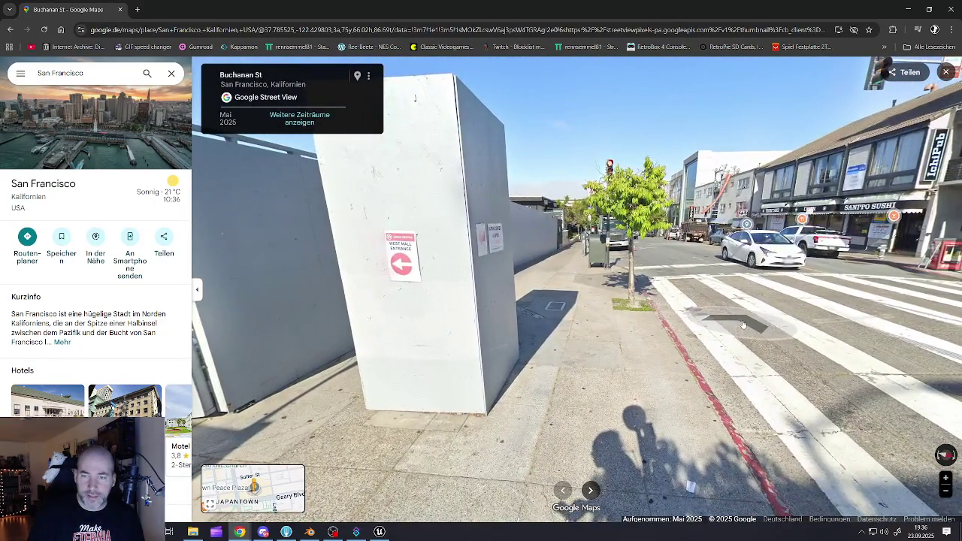
pyautogui.click(301, 331)
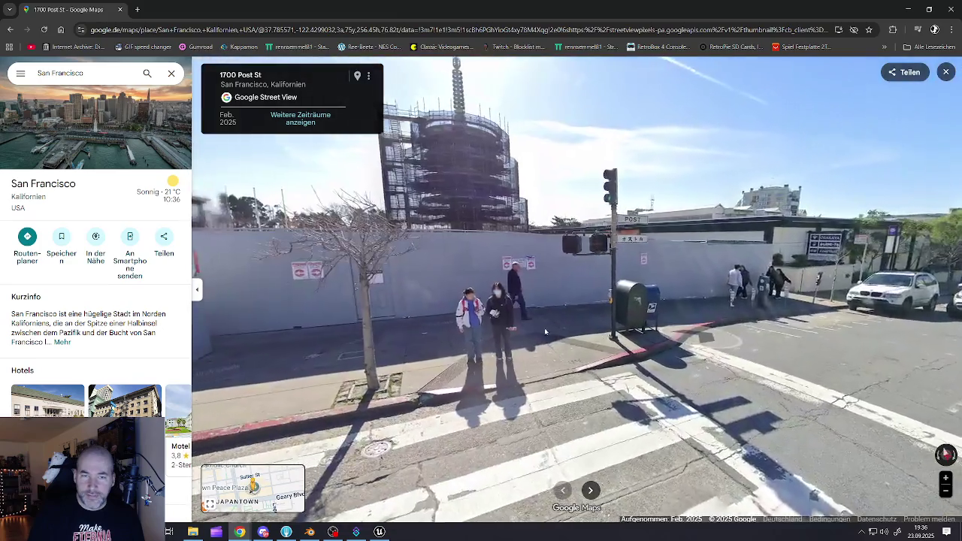
# Look along Post St and up at the Peace Plaza tower, comparing it with the Unreal level
pyautogui.moveTo(352, 319); pyautogui.dragTo(773, 326)
pyautogui.click(688, 337)
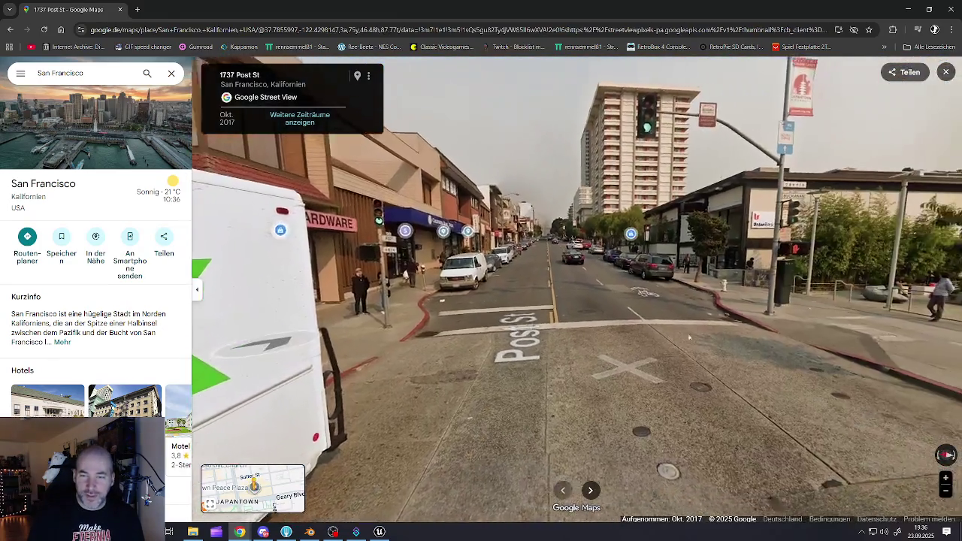
pyautogui.moveTo(688, 338); pyautogui.dragTo(597, 399)
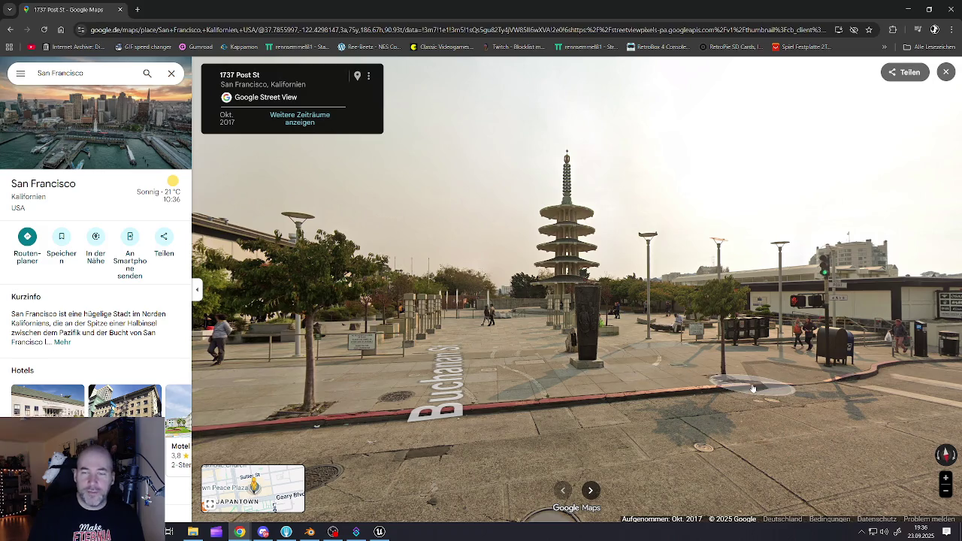
pyautogui.moveTo(757, 412); pyautogui.dragTo(338, 409)
pyautogui.click(505, 410)
pyautogui.moveTo(713, 285); pyautogui.dragTo(594, 396)
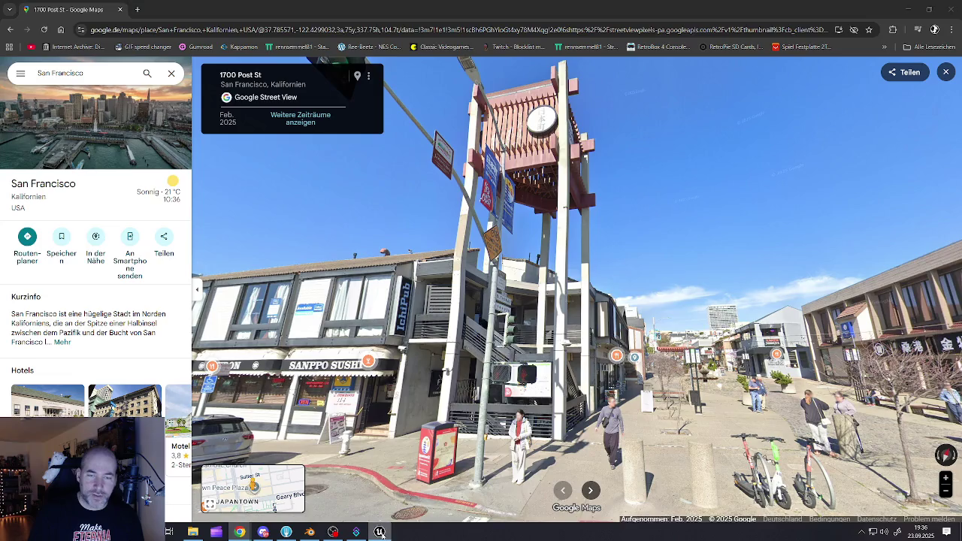
pyautogui.click(380, 531)
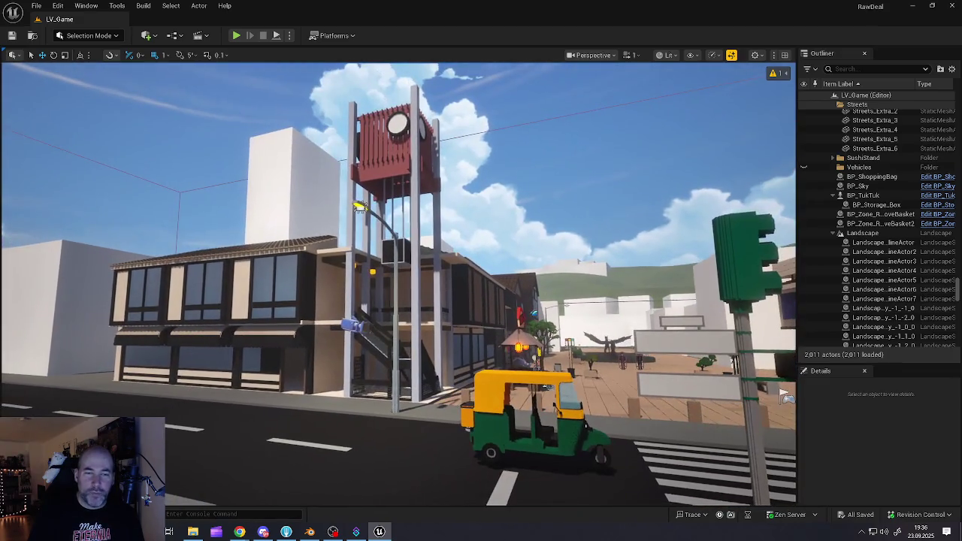
pyautogui.click(384, 531)
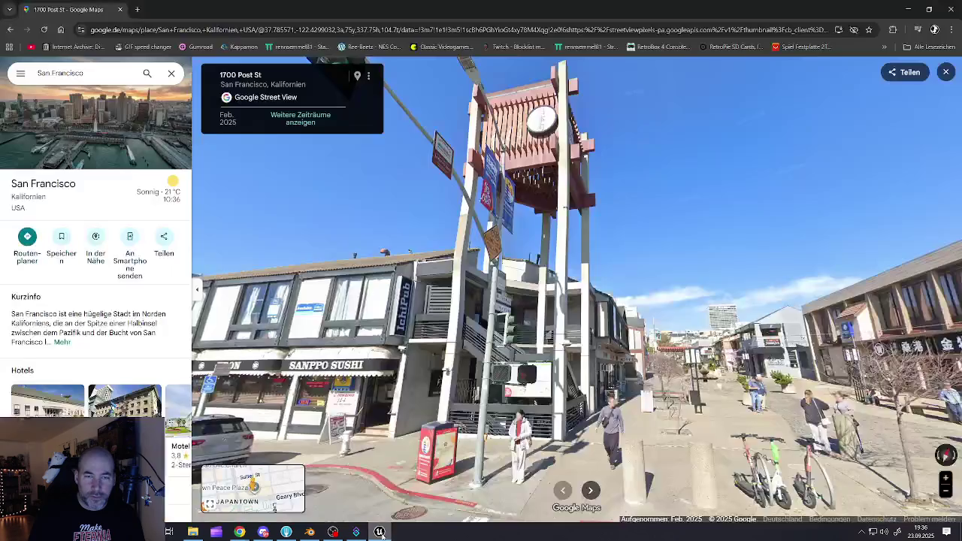
# Move Street View to SOKO Hardware at 1698 Post St, zoom on the storefronts, then switch to Unreal
pyautogui.moveTo(939, 439); pyautogui.dragTo(785, 436)
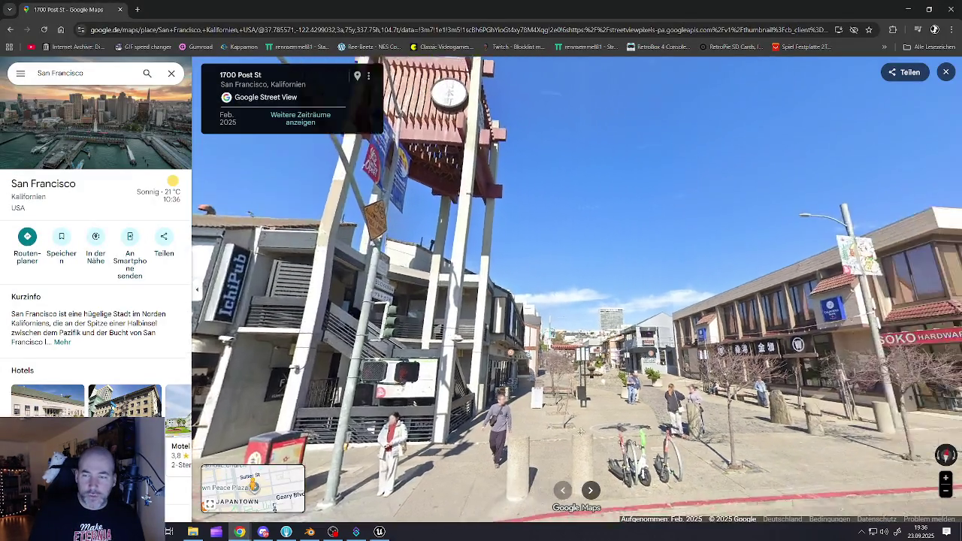
pyautogui.click(785, 435)
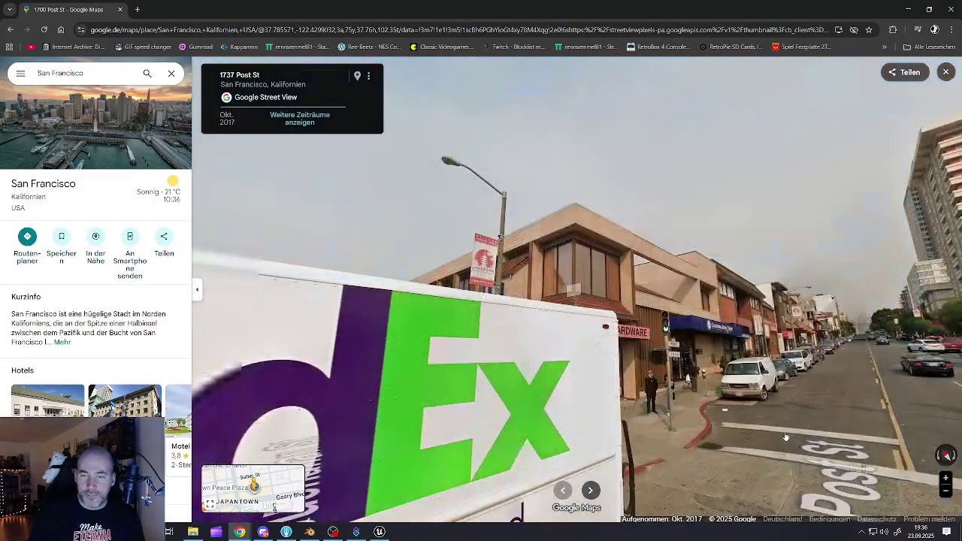
pyautogui.click(838, 456)
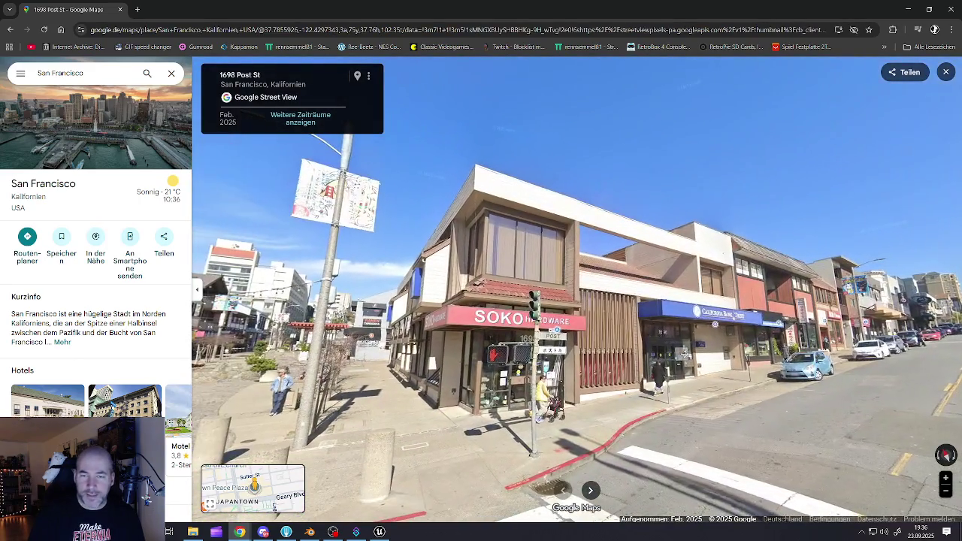
pyautogui.click(685, 353)
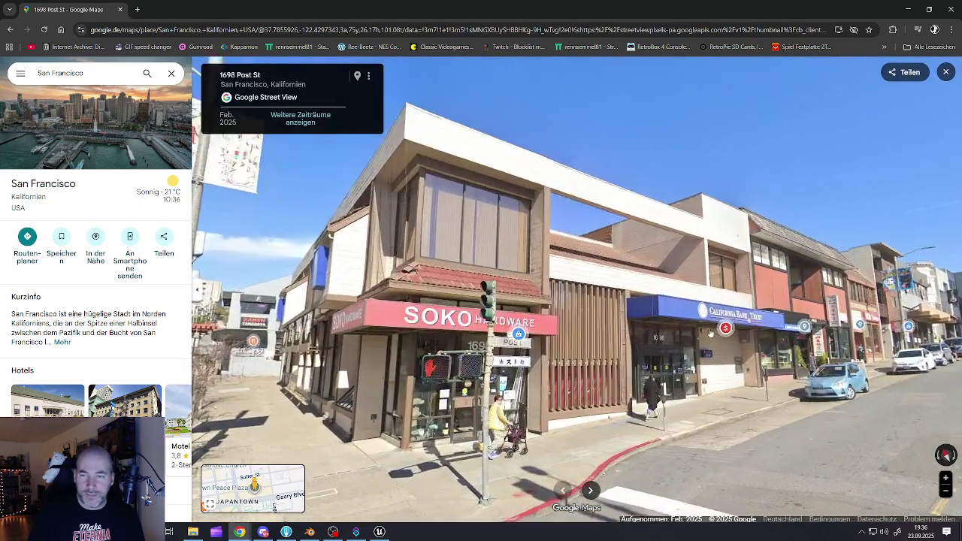
pyautogui.scroll(-3, 722, 368)
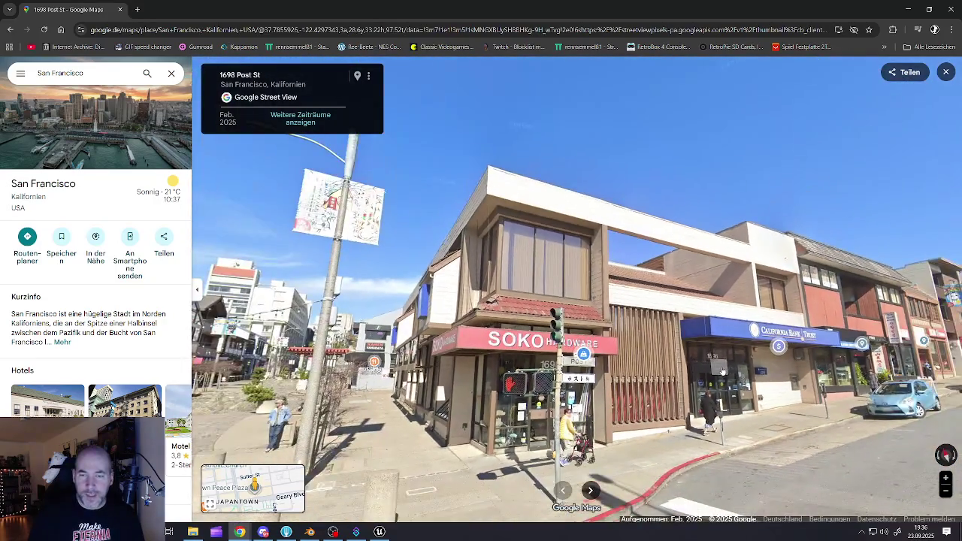
pyautogui.click(379, 532)
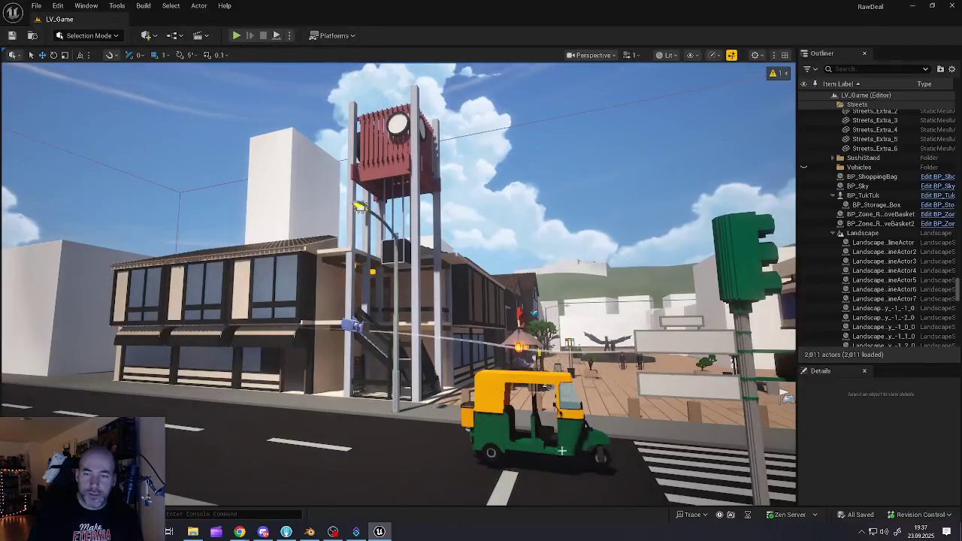
# Fly the viewport camera up to the blue-awning 'TWO' convenience store entrance with WASD
pyautogui.press('w')
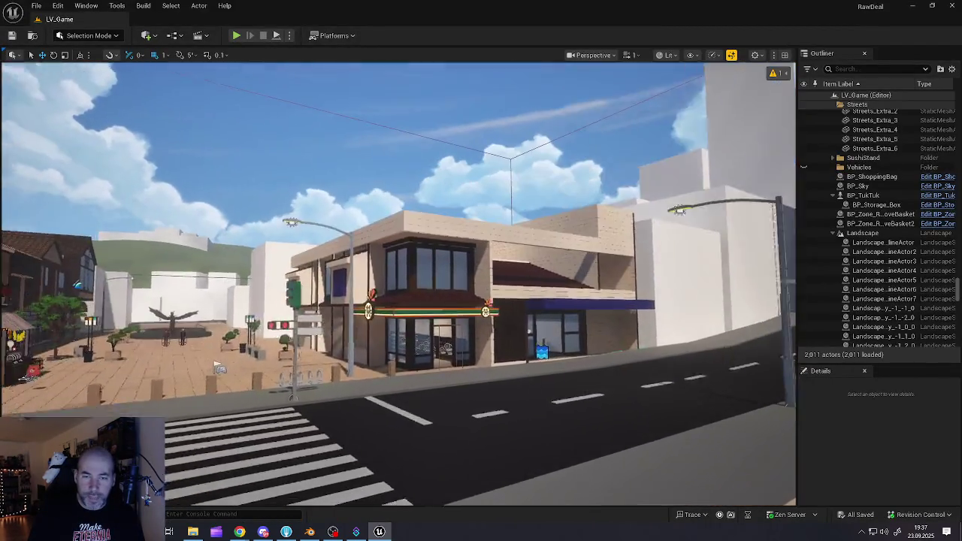
pyautogui.press('s')
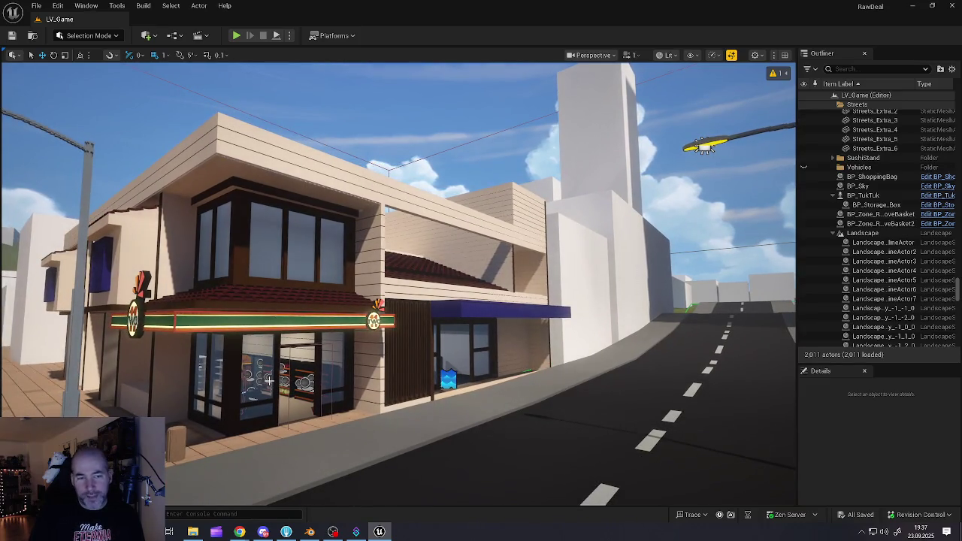
pyautogui.press('w')
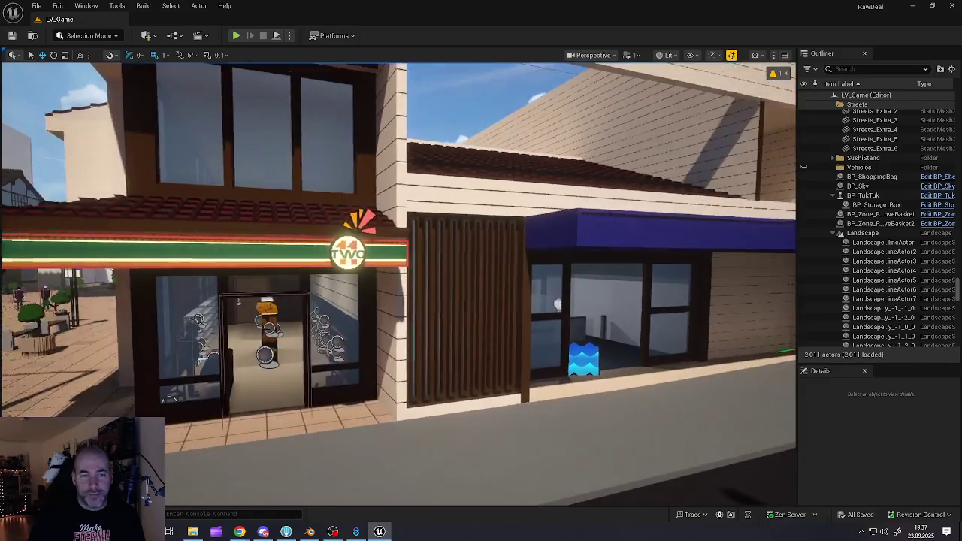
pyautogui.press('d')
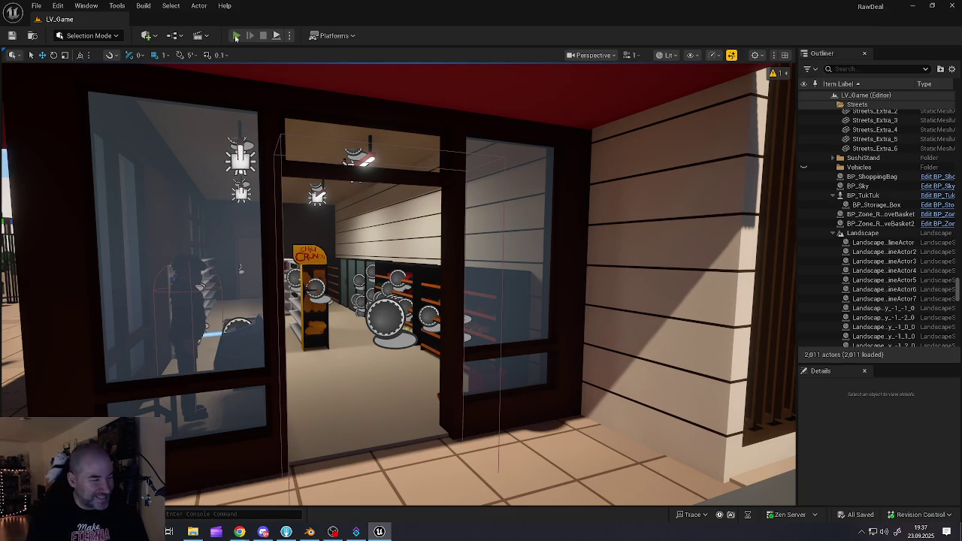
# Start Play-In-Editor, walk into the 7-Eleven past the cashier and pick up a basket
pyautogui.click(236, 36)
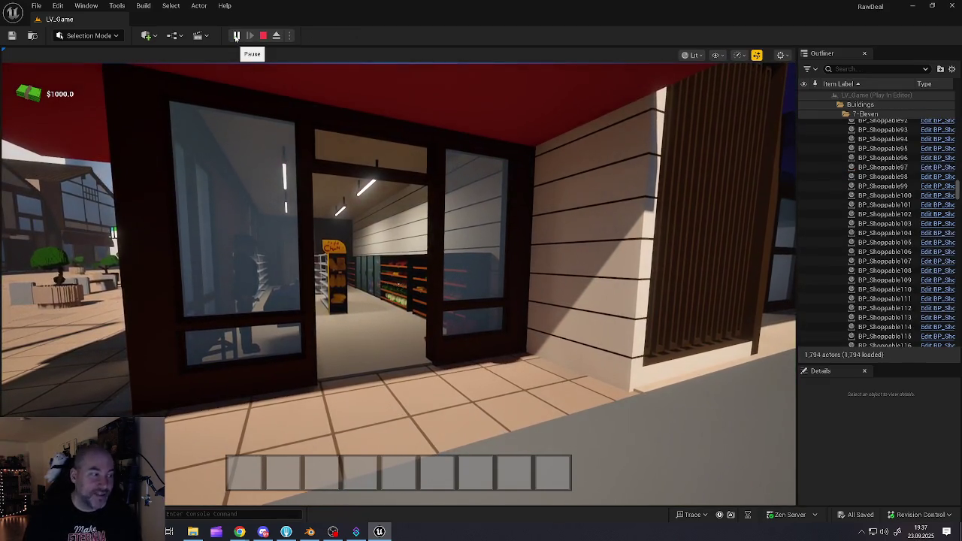
pyautogui.click(449, 328)
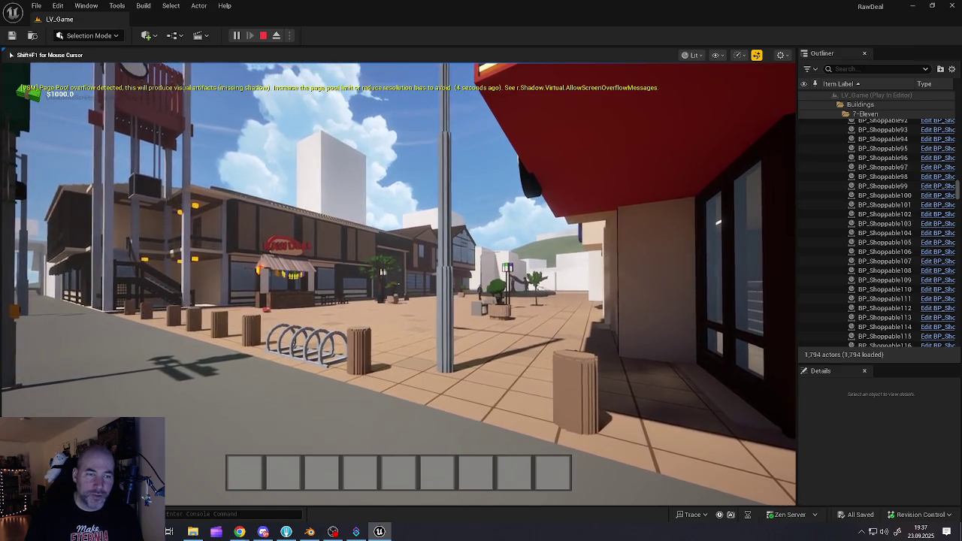
pyautogui.press('w')
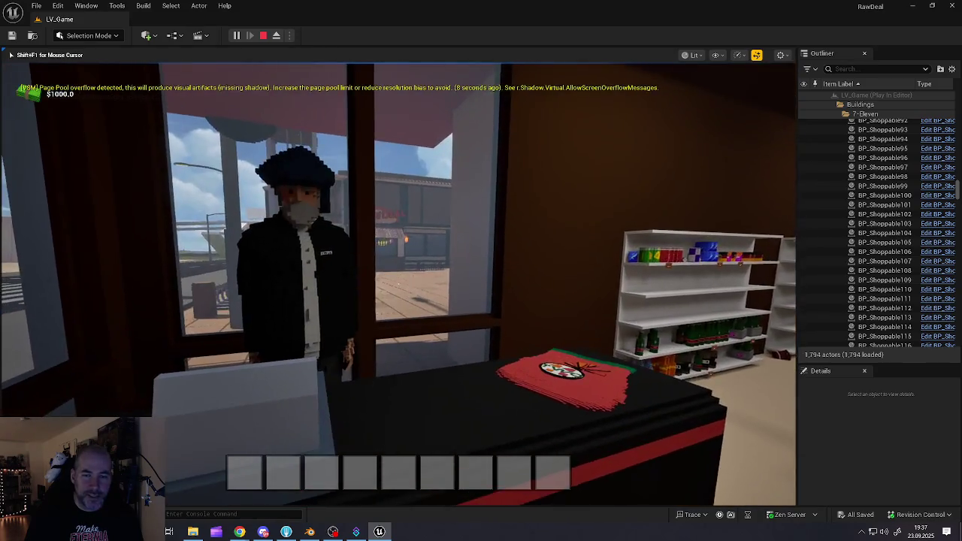
pyautogui.press('w')
pyautogui.press('w')
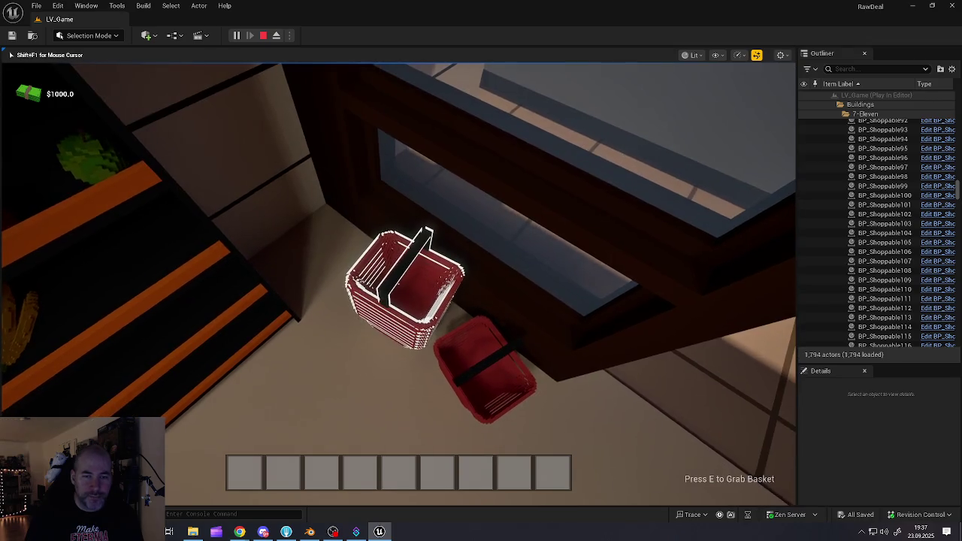
pyautogui.press('e')
# Add a strawberry, a mushroom and a watermelon slice from the produce shelves to the basket
pyautogui.press('w')
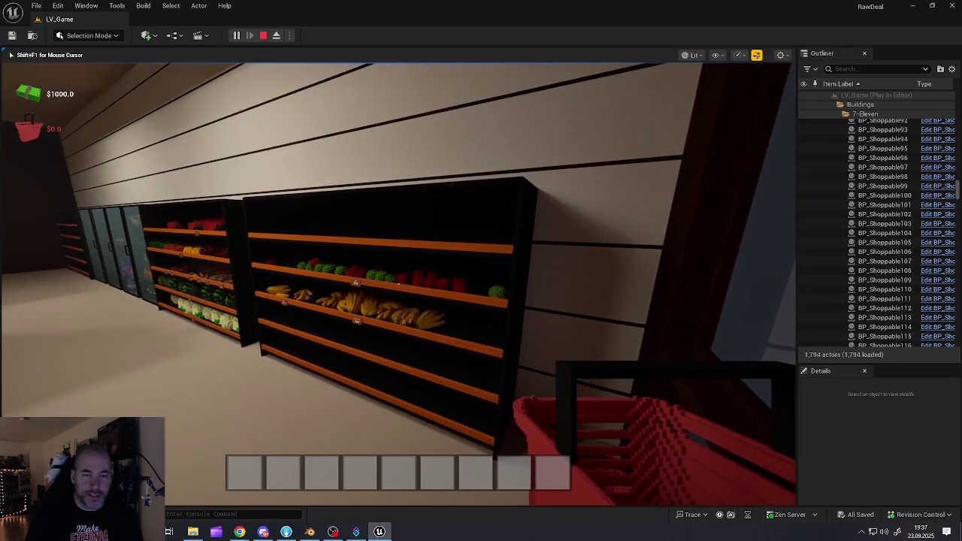
pyautogui.press('w')
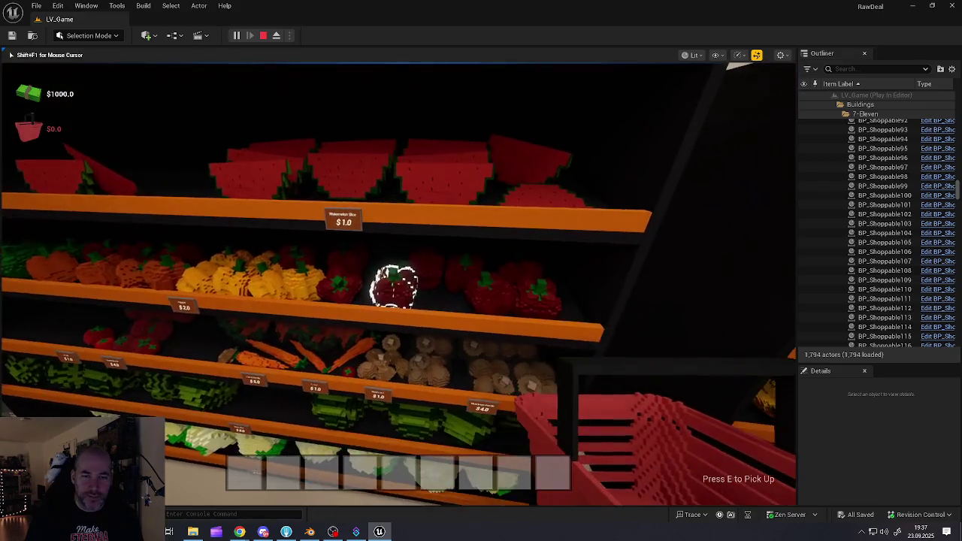
pyautogui.press('e')
pyautogui.press('s')
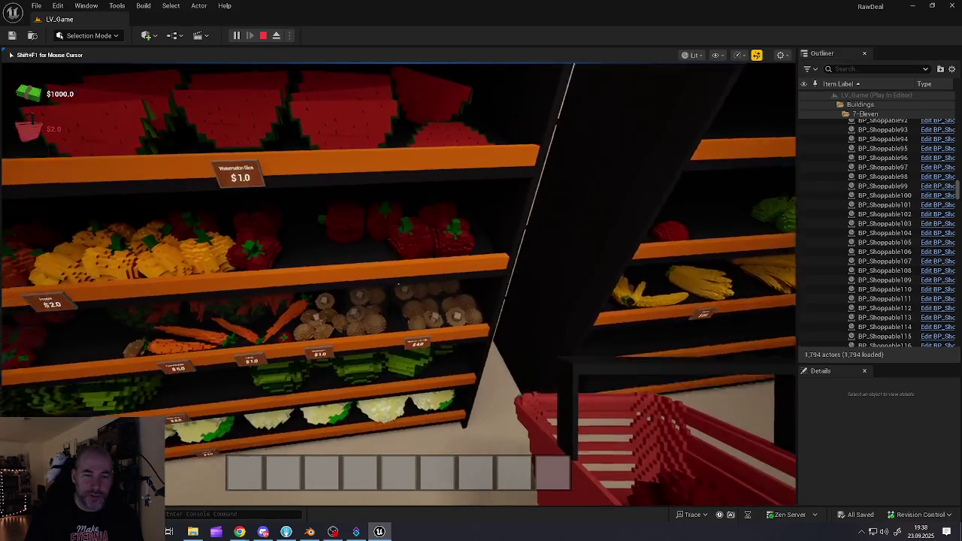
pyautogui.press('e')
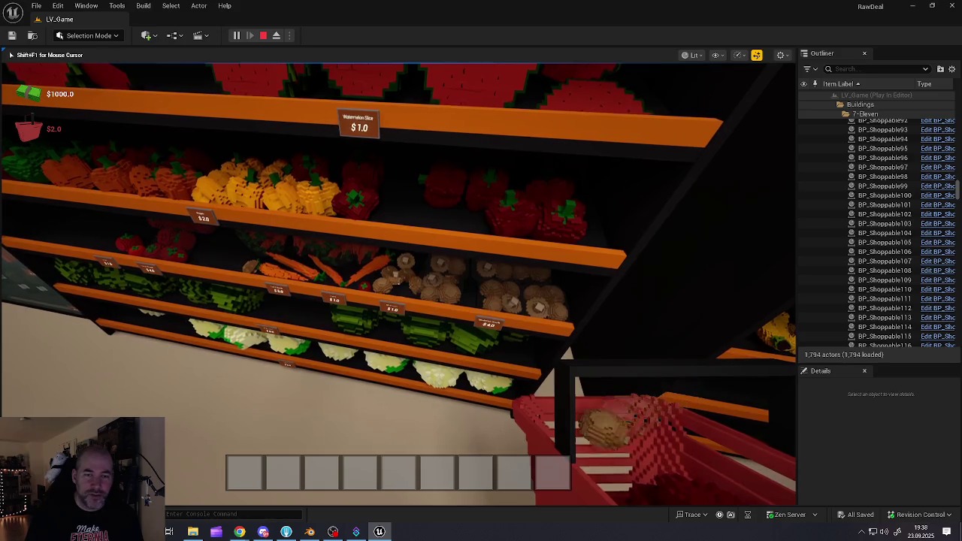
pyautogui.press('e')
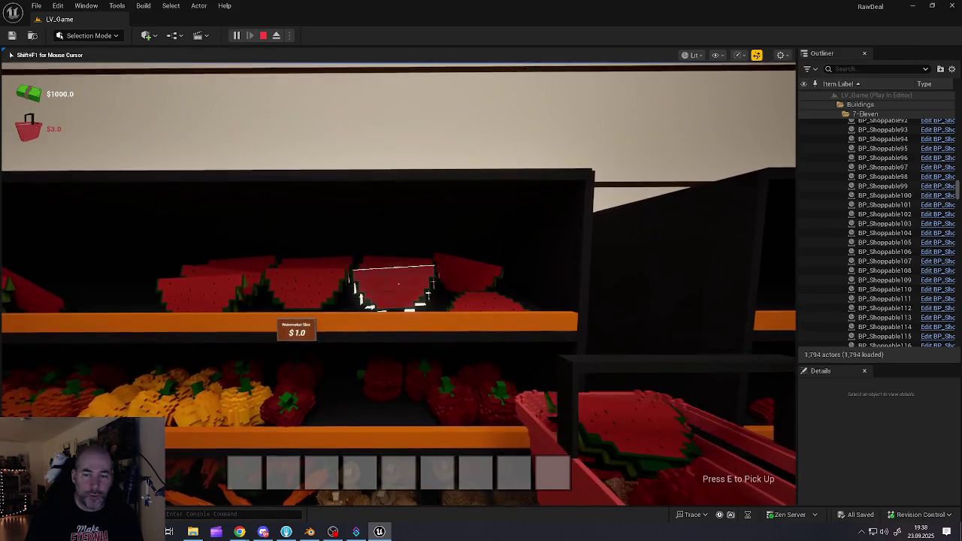
# Open the drinks fridge and add the green JADE and other soda cans, bringing the total to $8.0
pyautogui.press('e')
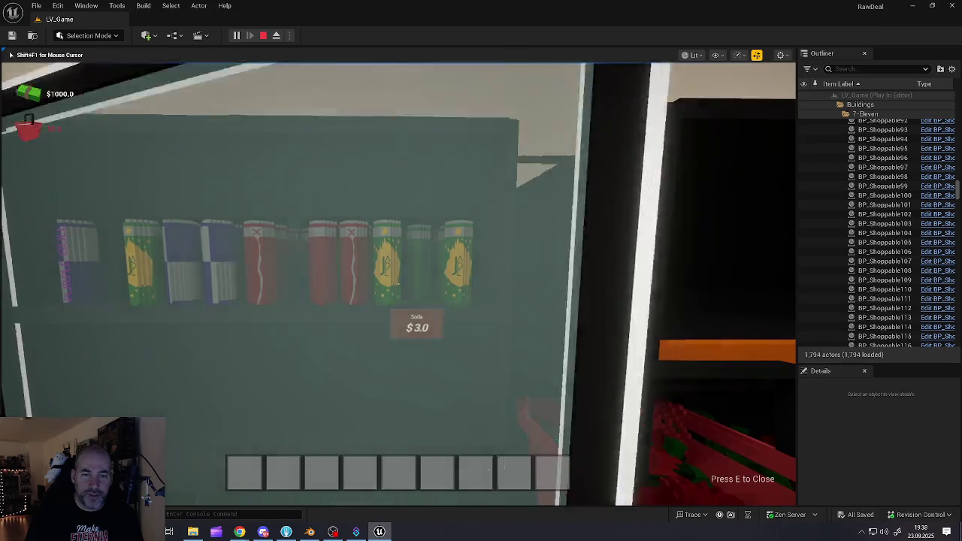
pyautogui.press('w')
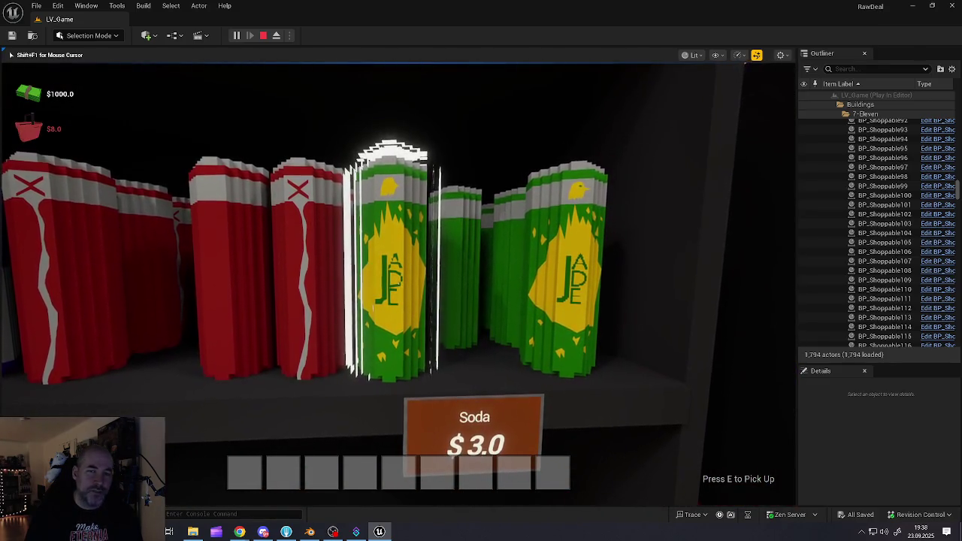
pyautogui.press('e')
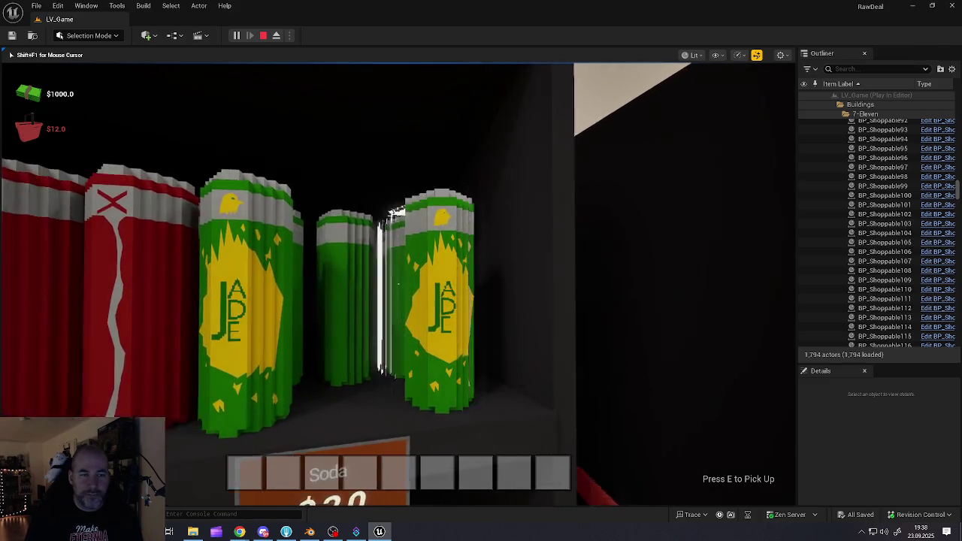
pyautogui.press('e')
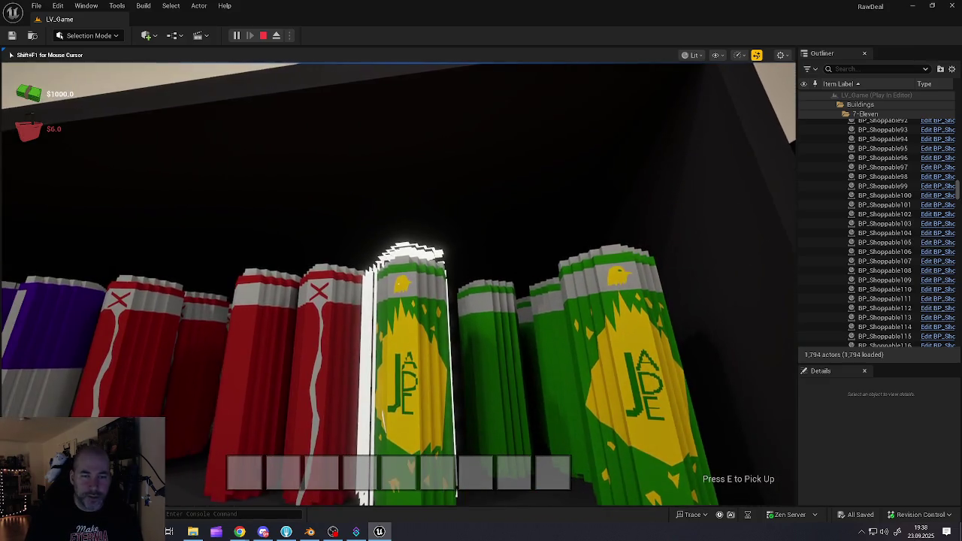
pyautogui.press('e')
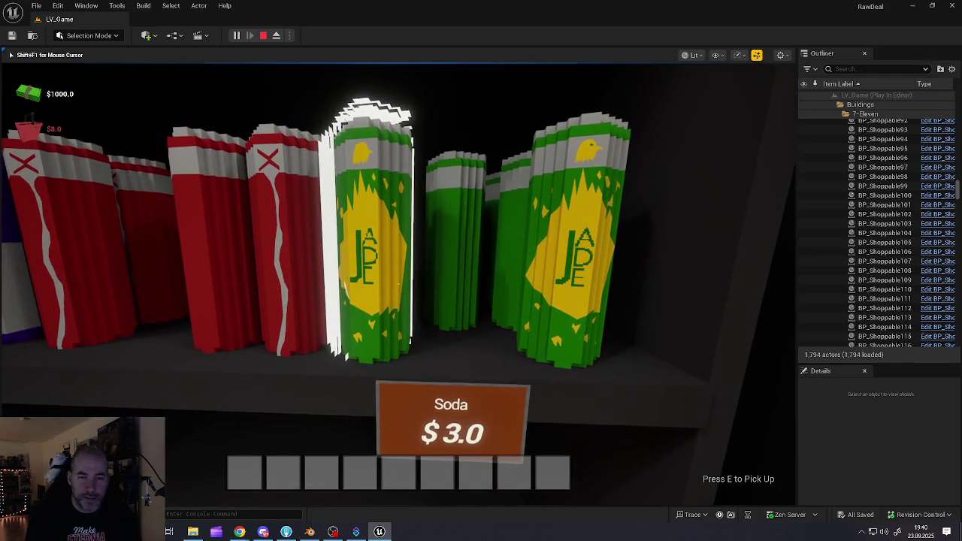
# Add purple, red and green JADE cans until 'Your Basket is full', then head toward the cashier
pyautogui.press('e')
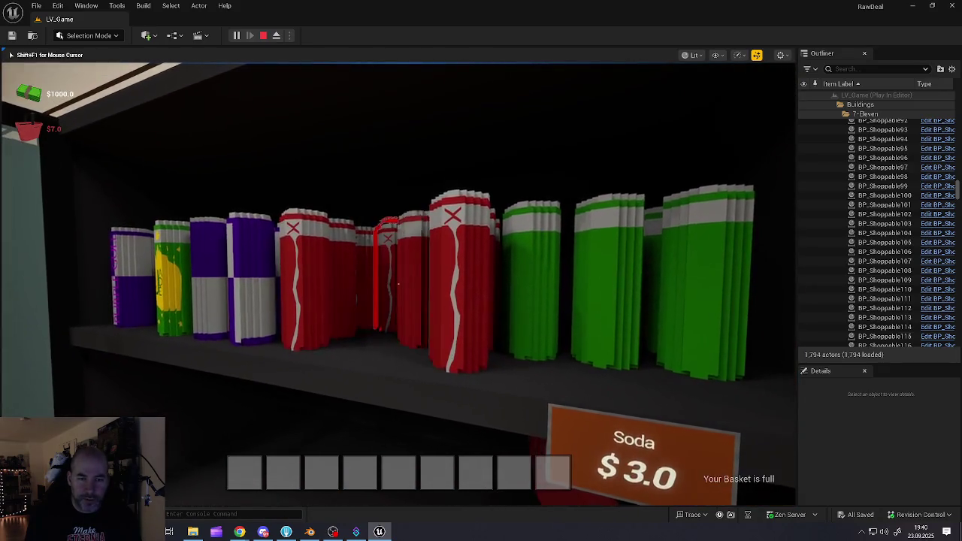
pyautogui.press('q')
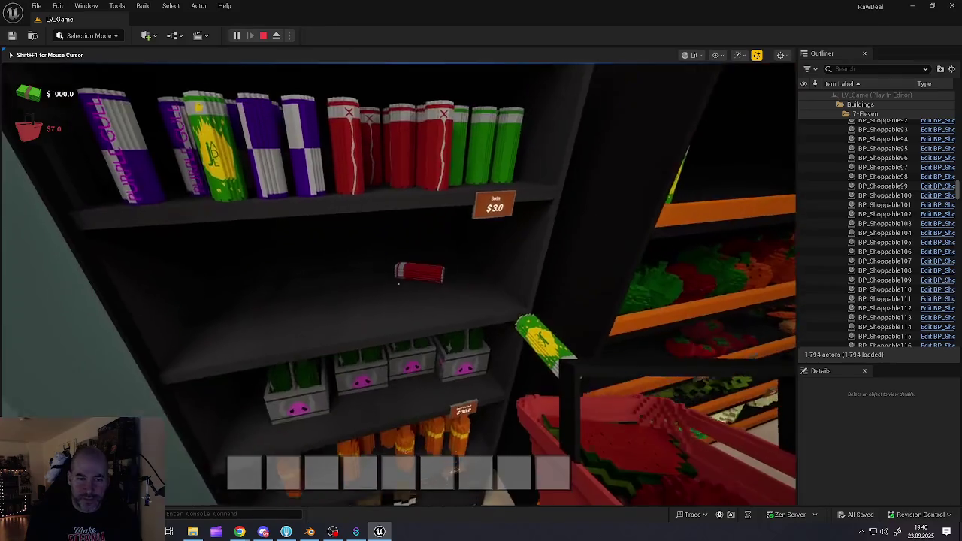
pyautogui.press('e')
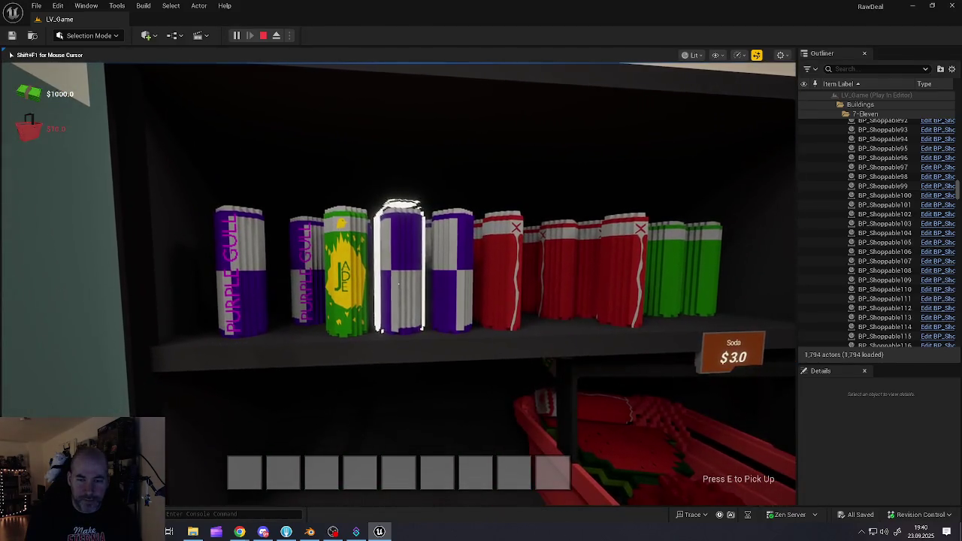
pyautogui.press('e')
pyautogui.press('e')
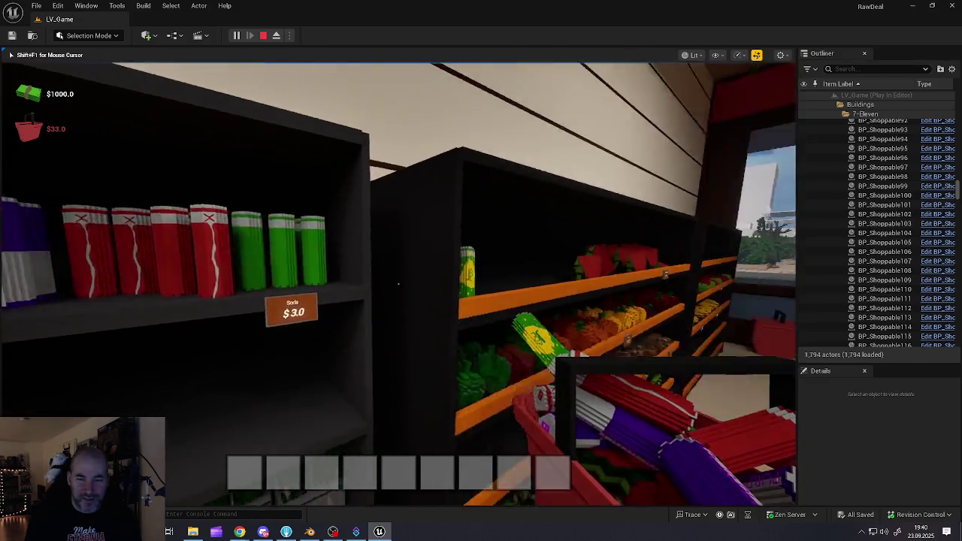
pyautogui.press('e')
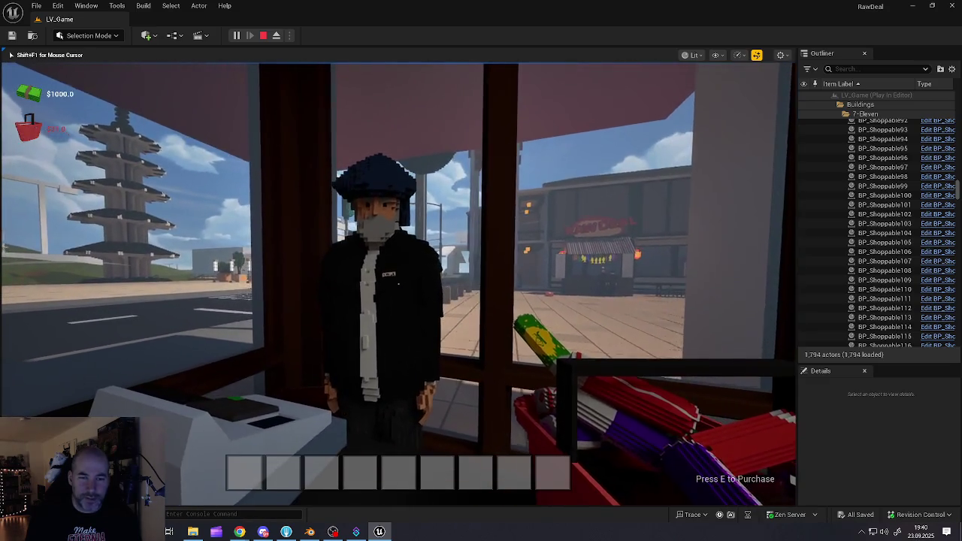
# Pay for the groceries, leaving $969.0, and carry the bag to the tuk-tuk's storage
pyautogui.press('e')
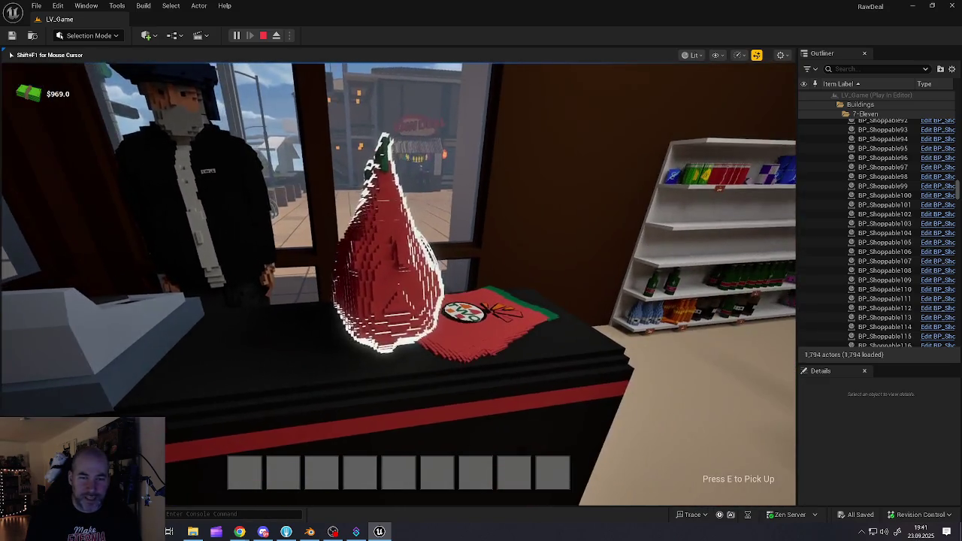
pyautogui.press('e')
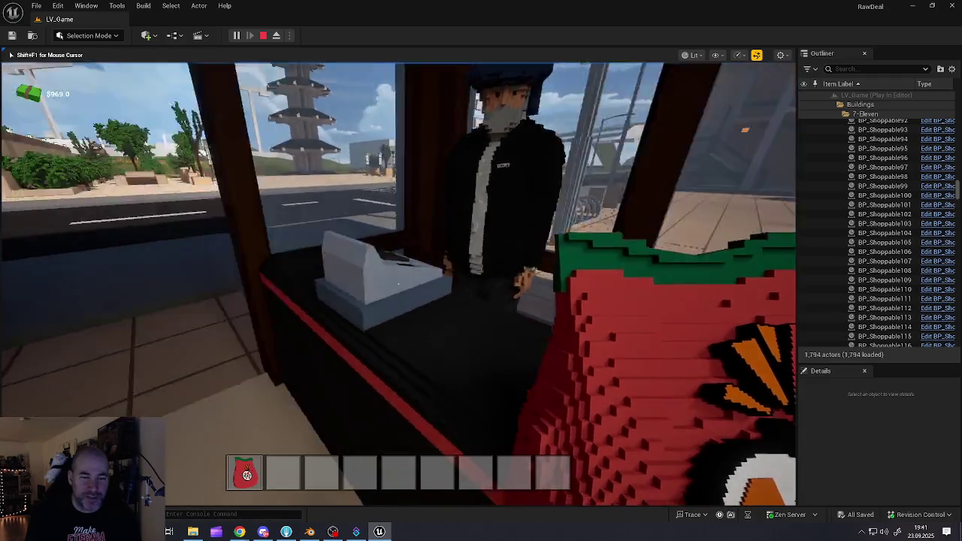
pyautogui.press('w')
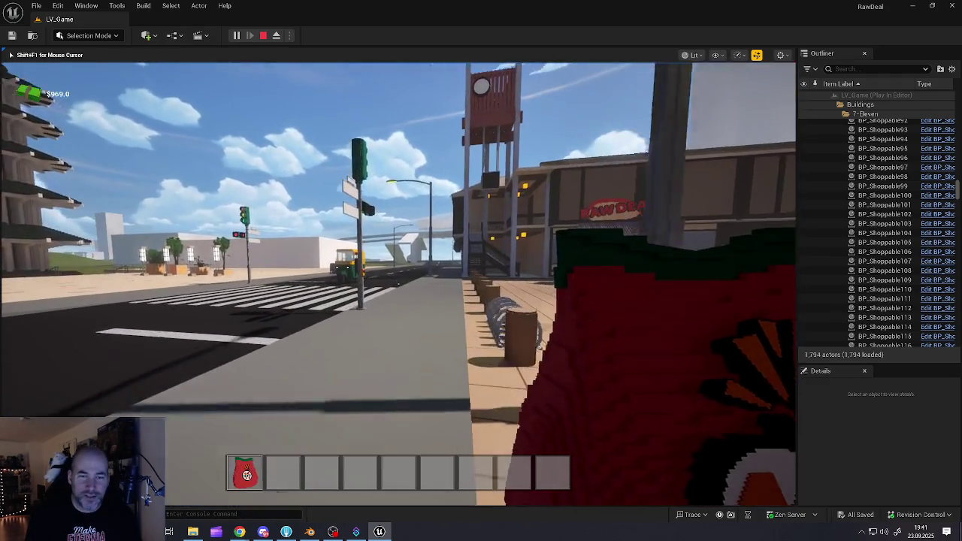
pyautogui.press('w')
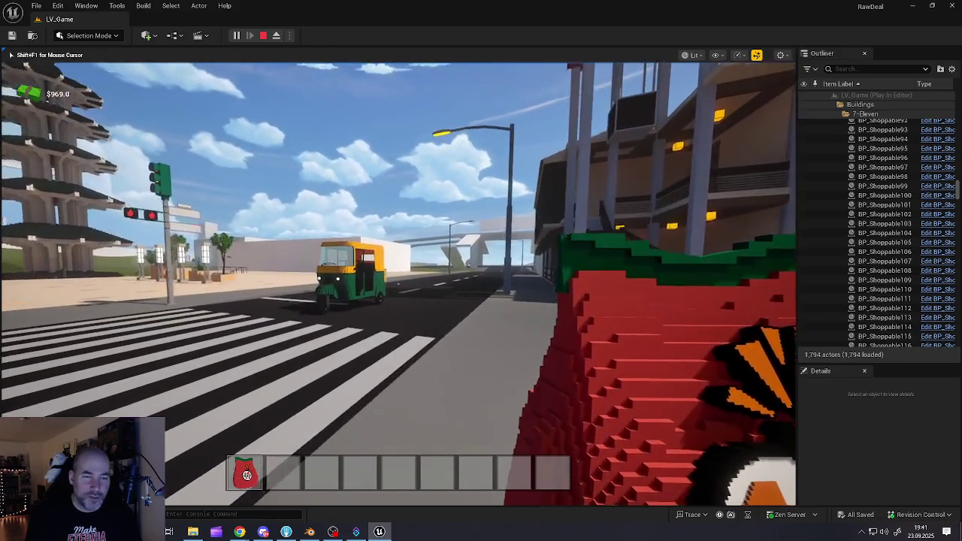
pyautogui.press('w')
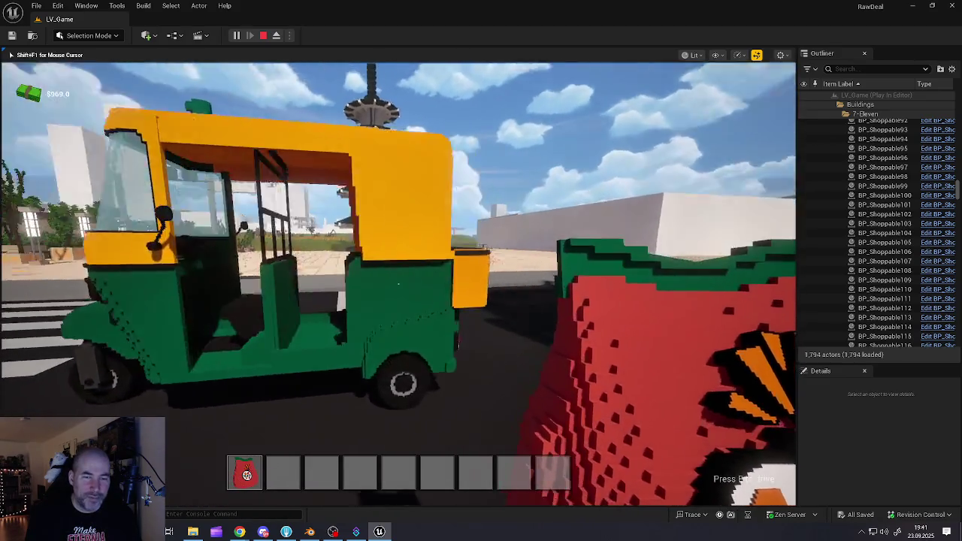
pyautogui.press('w')
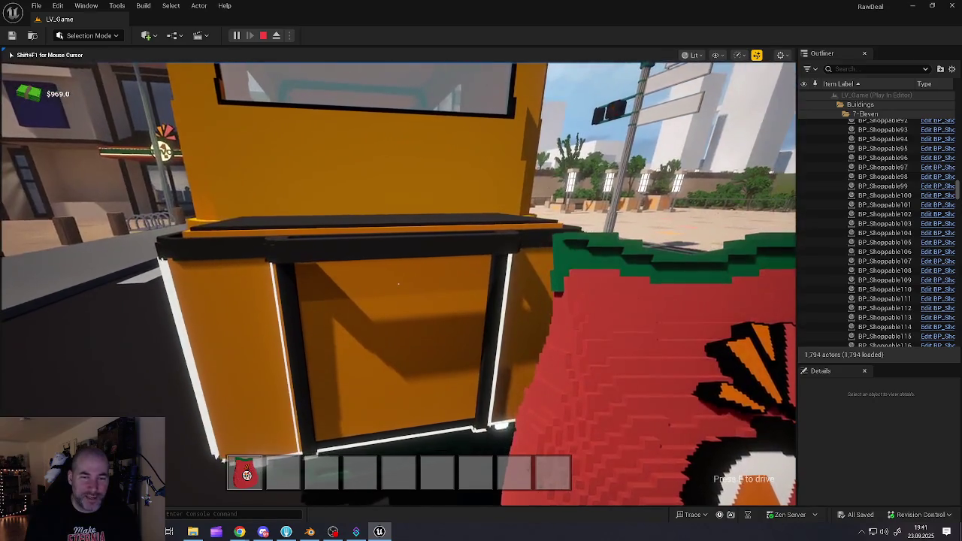
pyautogui.press('e')
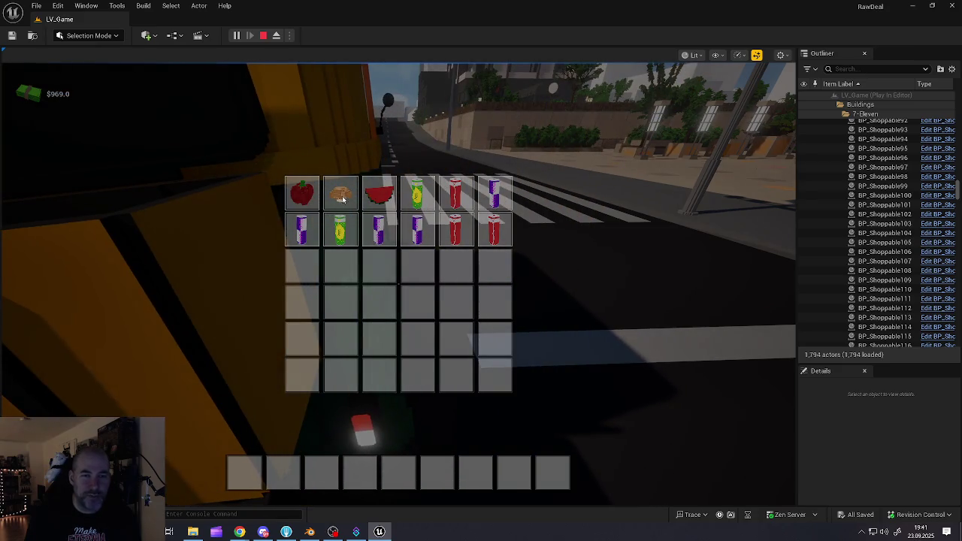
# Move the bread to hotbar slot 1 and a green can to slot 2, then close storage
pyautogui.moveTo(319, 328); pyautogui.dragTo(245, 472)
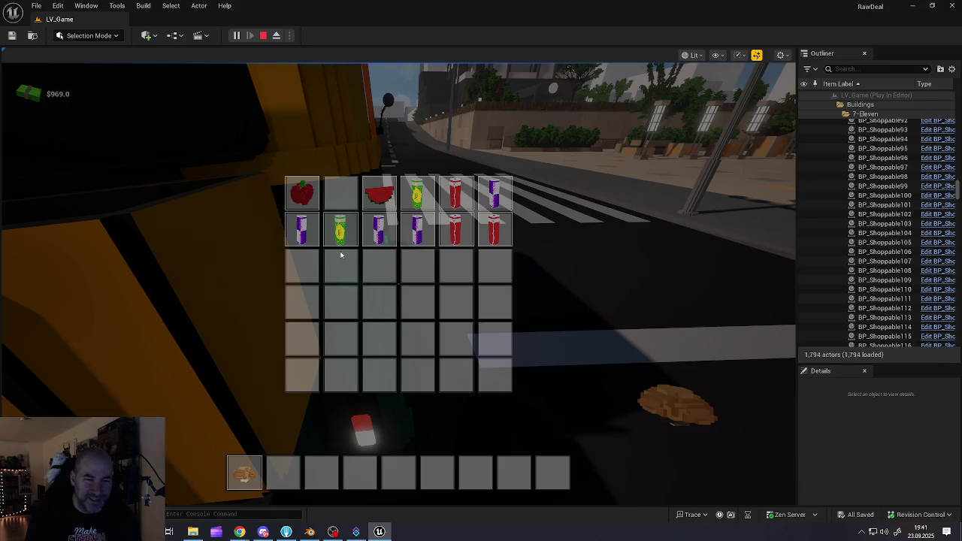
pyautogui.moveTo(345, 234)
pyautogui.mouseDown()
pyautogui.moveTo(284, 472)
pyautogui.moveTo(290, 482)
pyautogui.mouseUp()
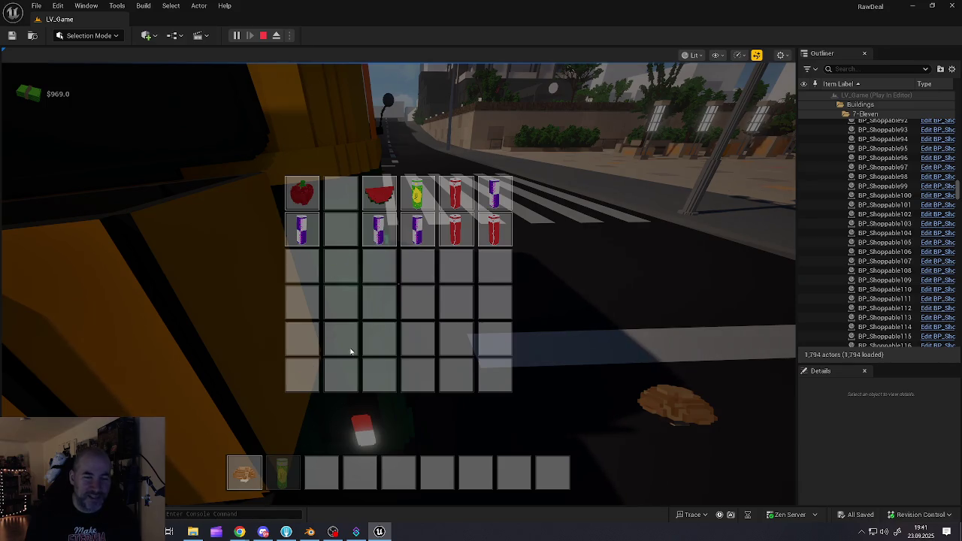
pyautogui.press('Tab')
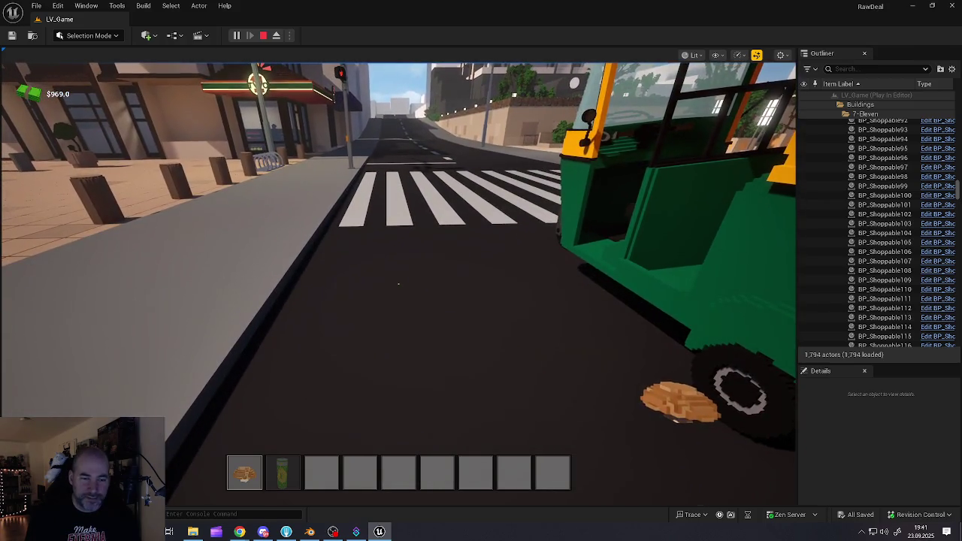
# Hold the green can from hotbar slot 2 and walk into the plaza toward the food stall
pyautogui.press('2')
pyautogui.press('3')
pyautogui.press('2')
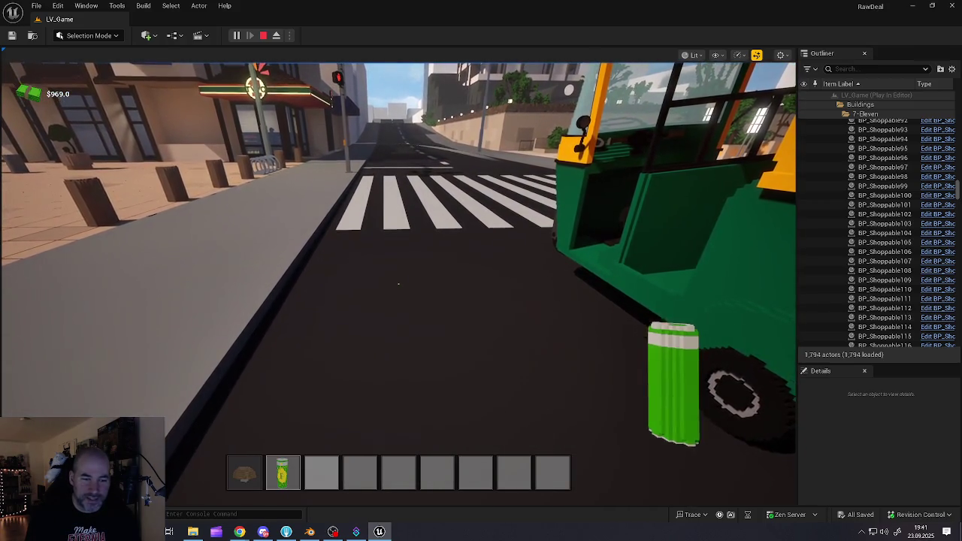
pyautogui.press('w')
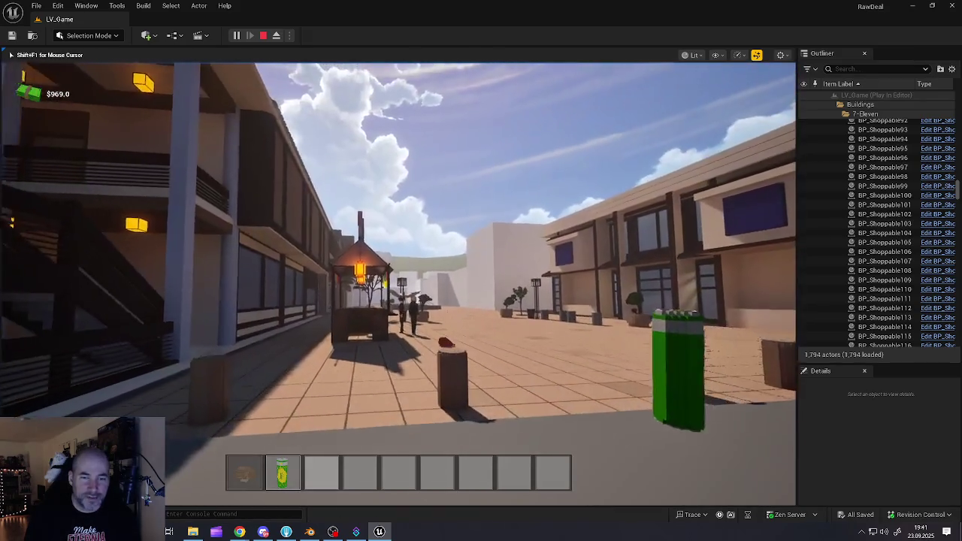
# Drop the green can, step behind the market stall counter and start preparing food
pyautogui.press('q')
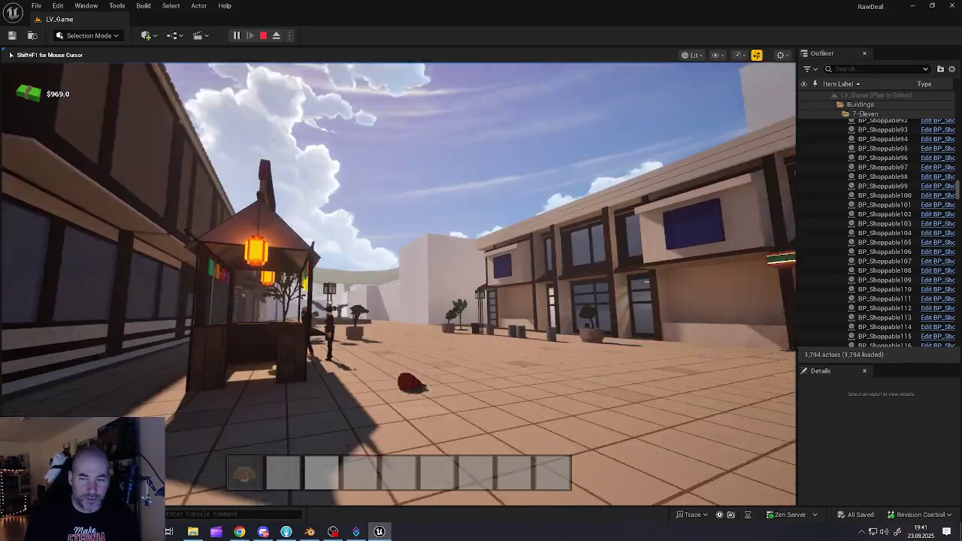
pyautogui.press('w')
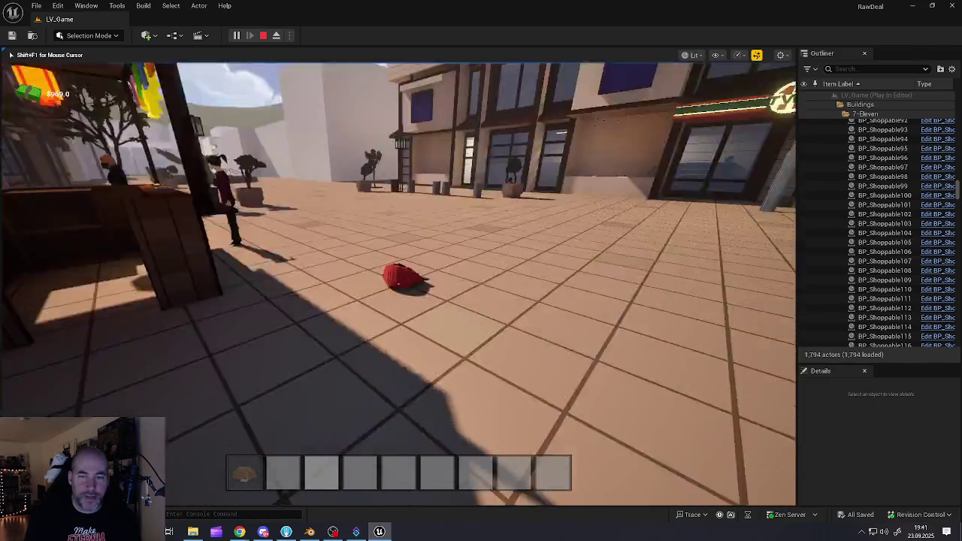
pyautogui.press('w')
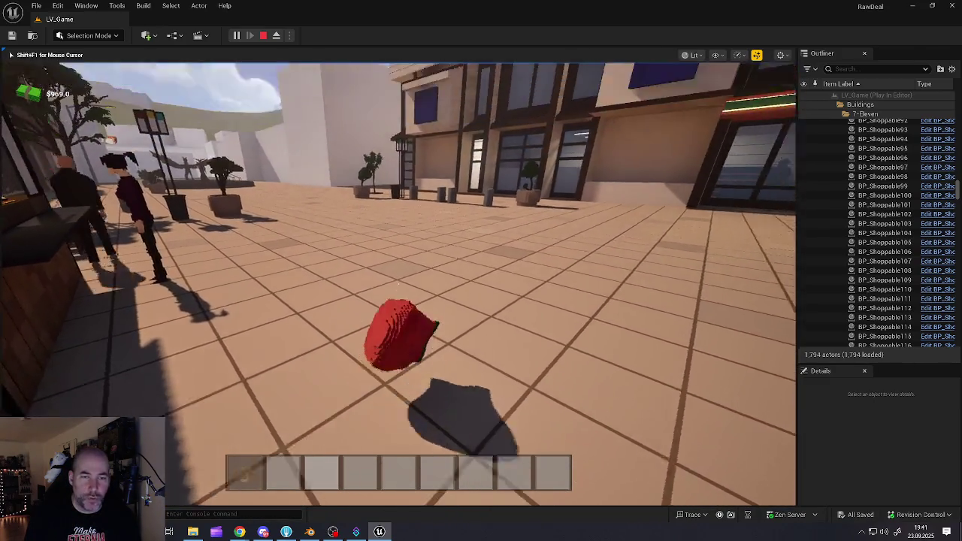
pyautogui.press('w')
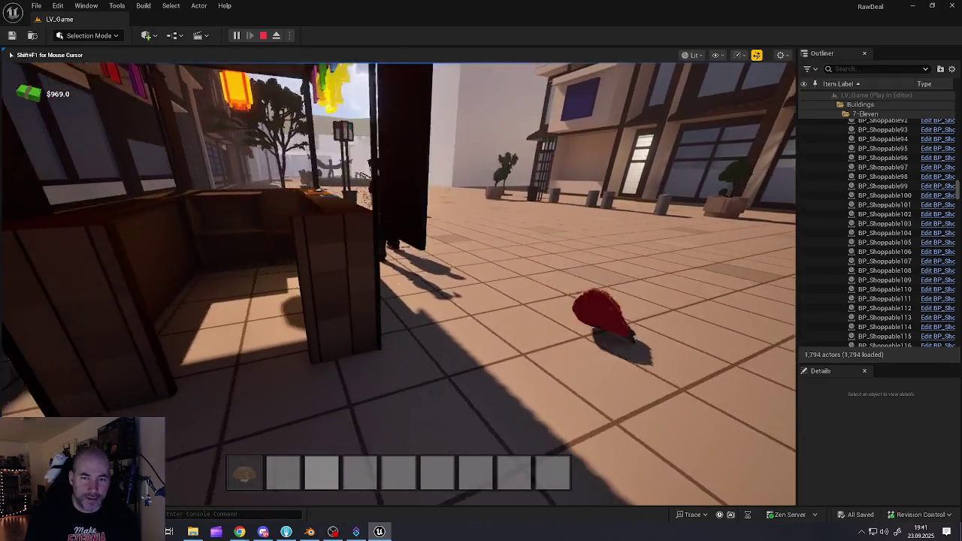
pyautogui.press('w')
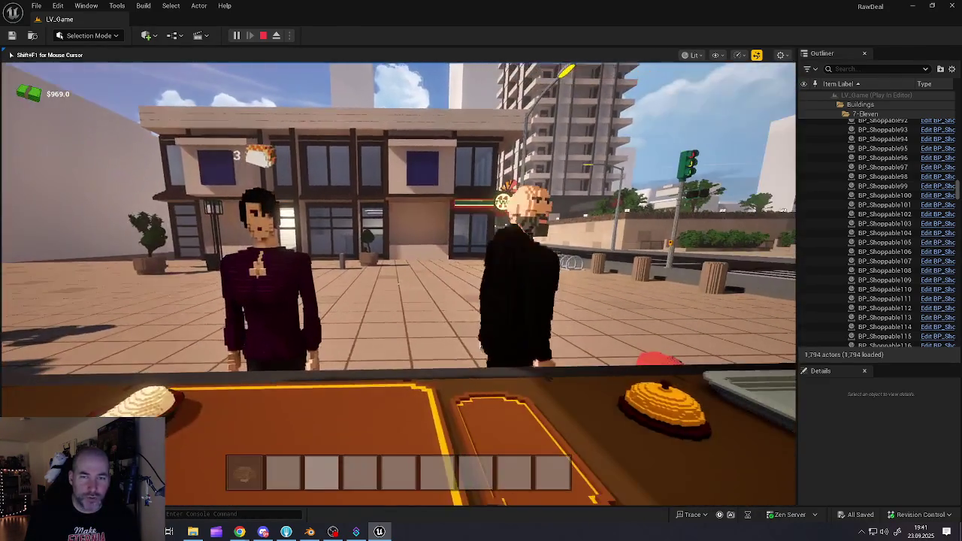
pyautogui.press('e')
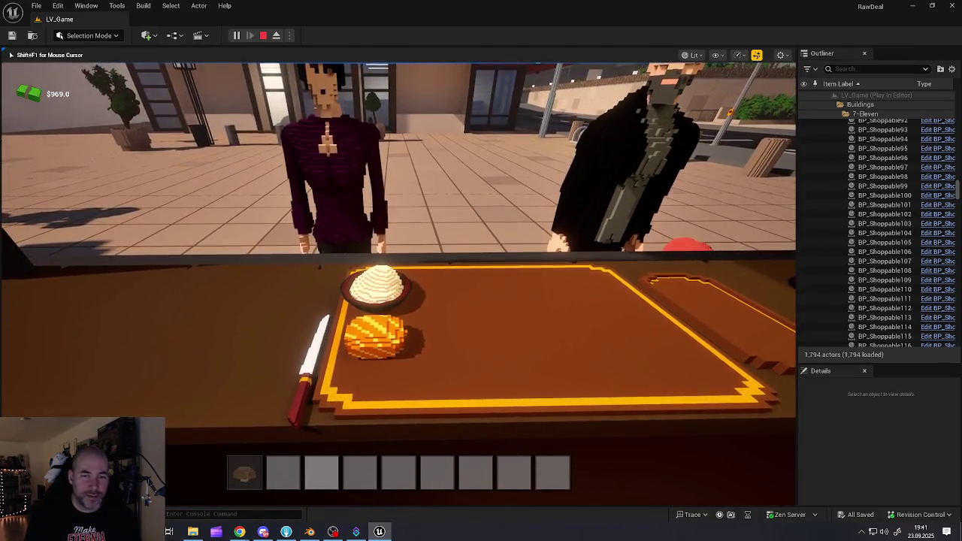
pyautogui.press('e')
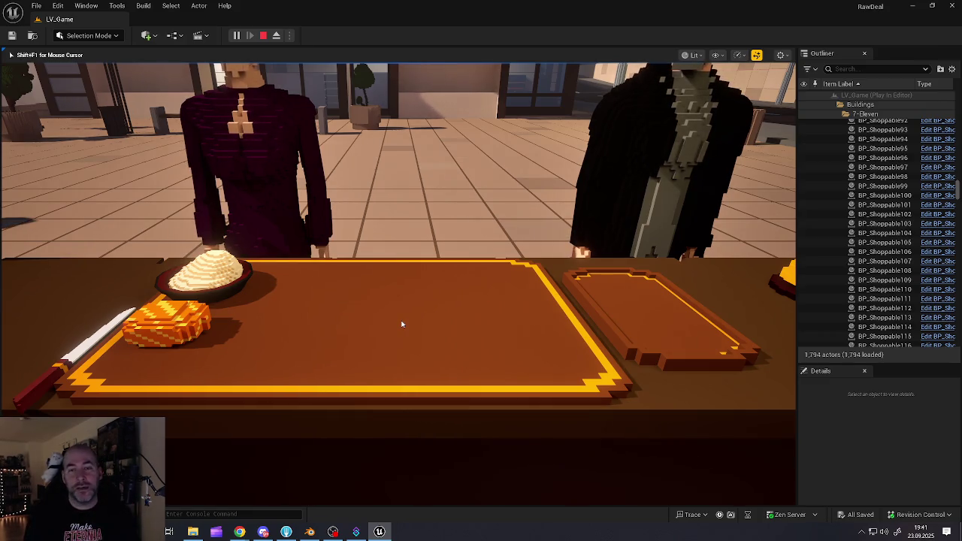
# Put three cream cubes on the cutting board, cut three carrot slices and top two cubes
pyautogui.click(217, 276)
pyautogui.click(216, 276)
pyautogui.click(217, 277)
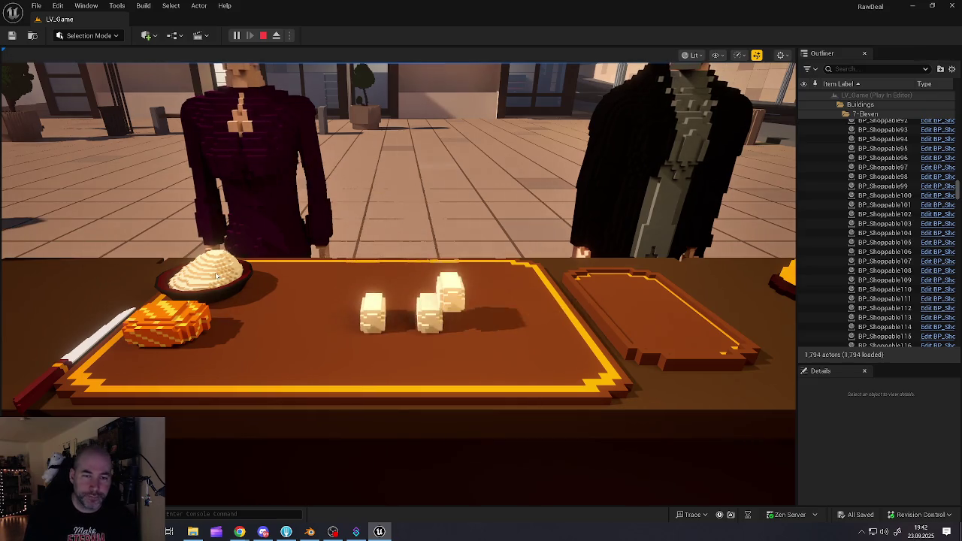
pyautogui.click(179, 321)
pyautogui.click(179, 321)
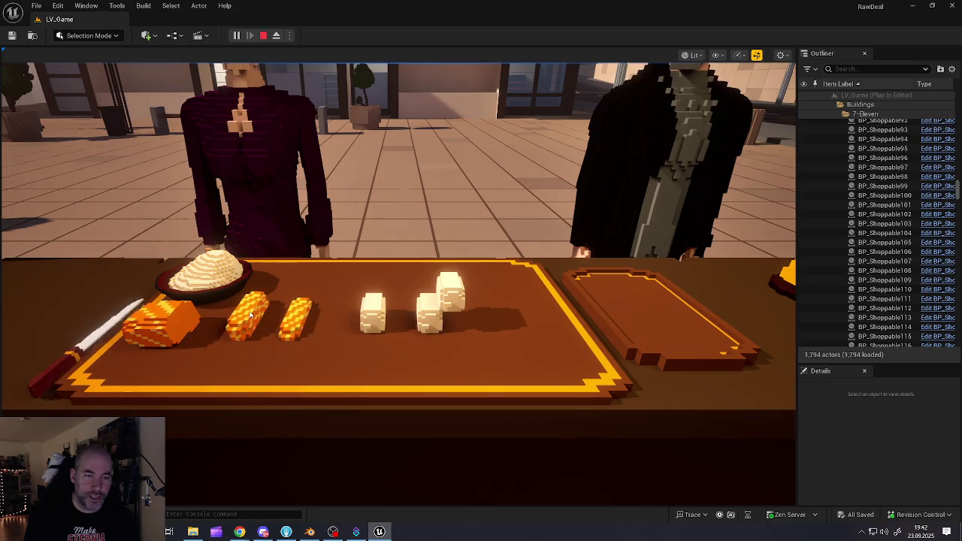
pyautogui.click(179, 321)
pyautogui.click(300, 315)
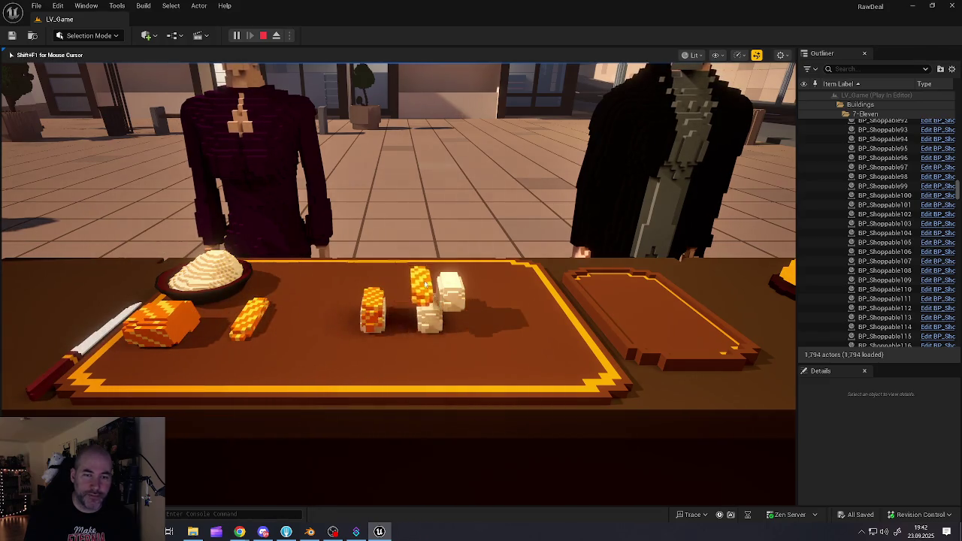
pyautogui.click(252, 315)
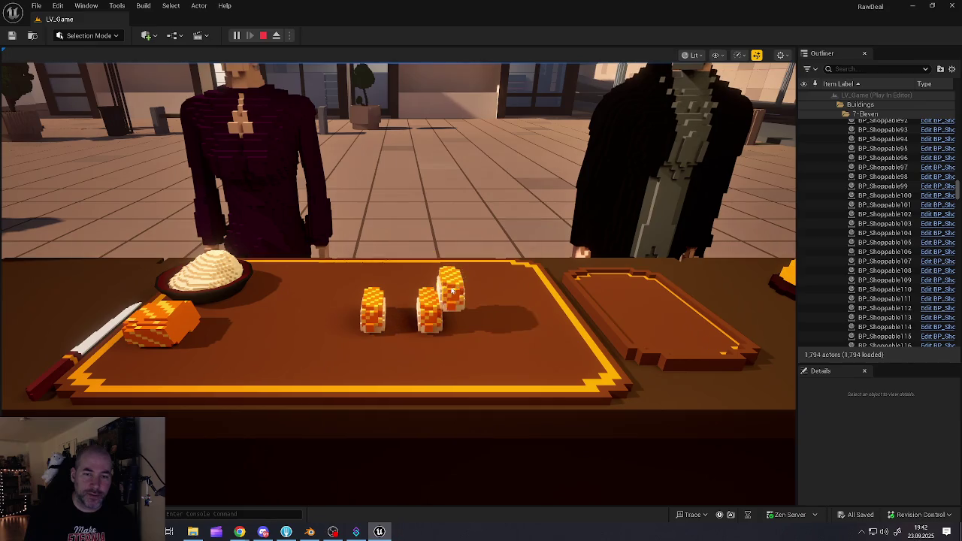
# Serve both finished carrot sushi pieces onto the plate and step up to the payment tray
pyautogui.click(439, 308)
pyautogui.click(434, 322)
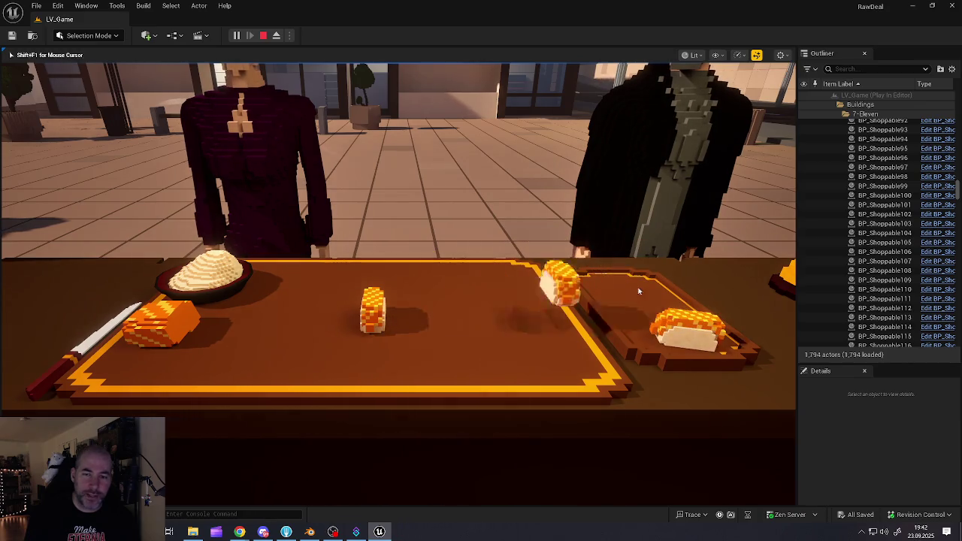
pyautogui.click(380, 311)
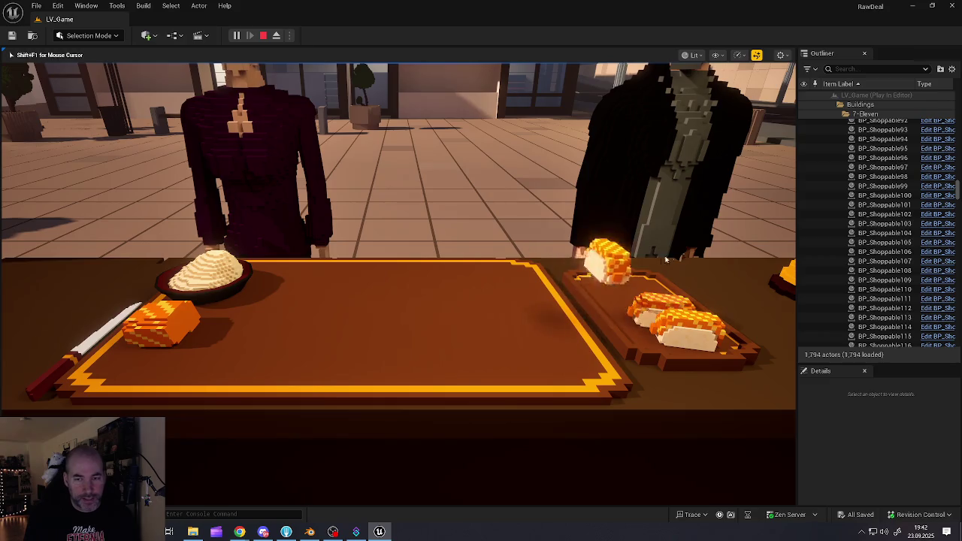
pyautogui.press('e')
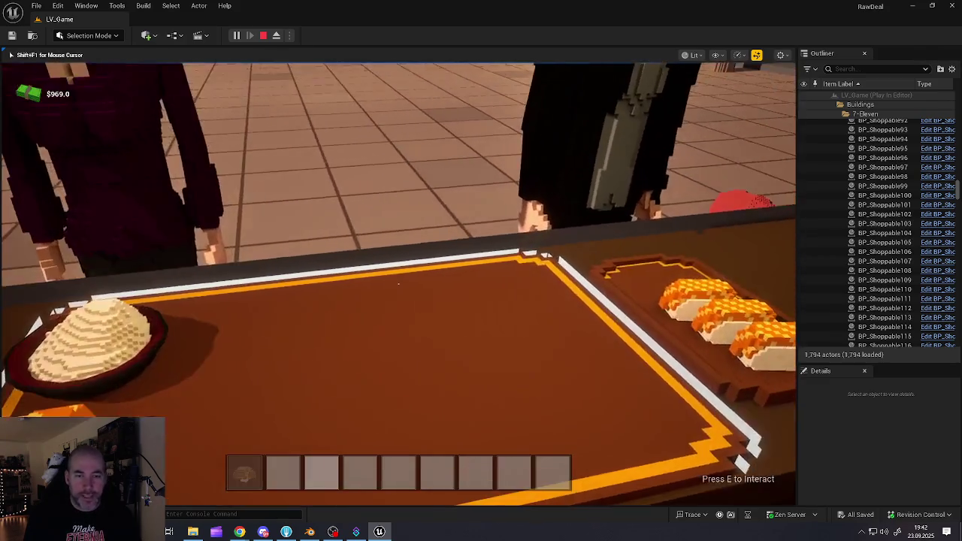
pyautogui.press('w')
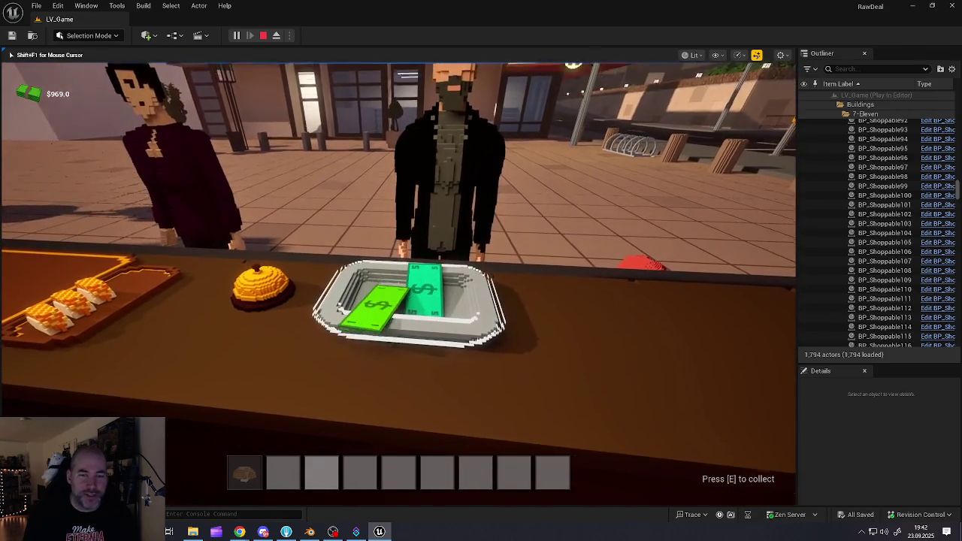
# Collect the tray payment, raising cash to $975.0, and walk past the plaza tables toward the street
pyautogui.press('e')
pyautogui.press('s')
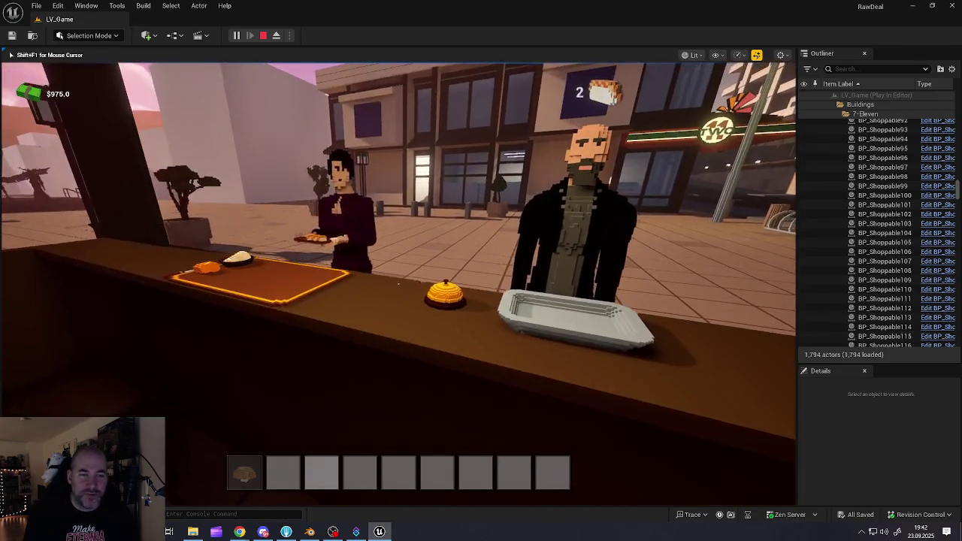
pyautogui.press('w')
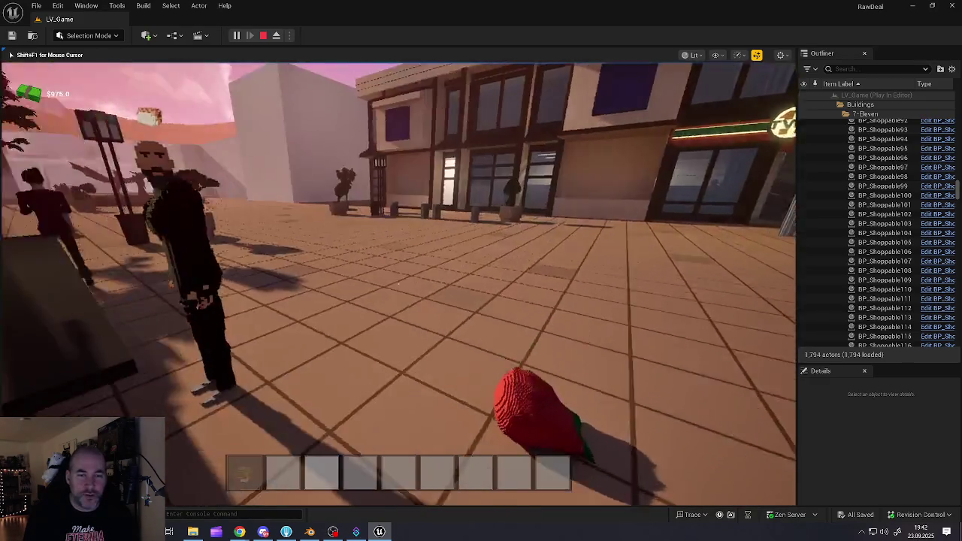
pyautogui.press('w')
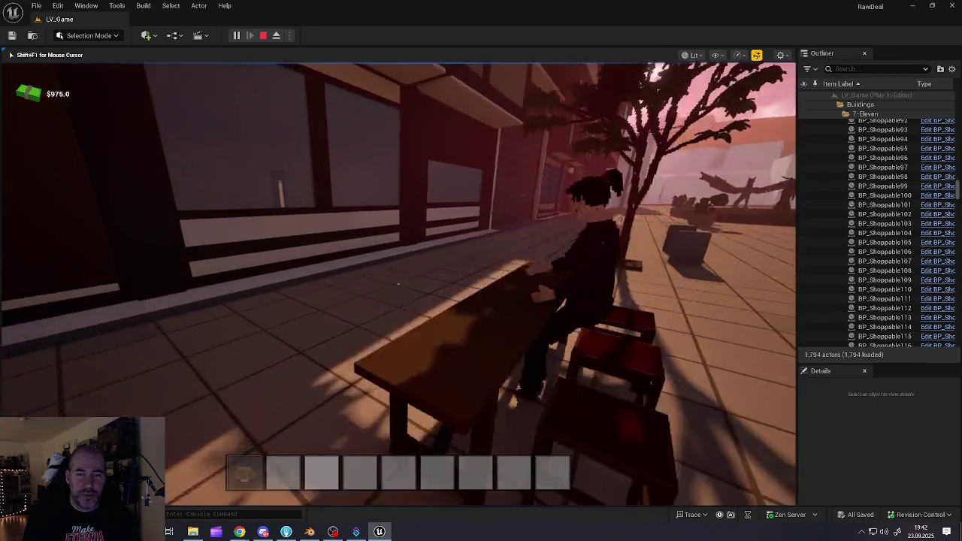
pyautogui.press('w')
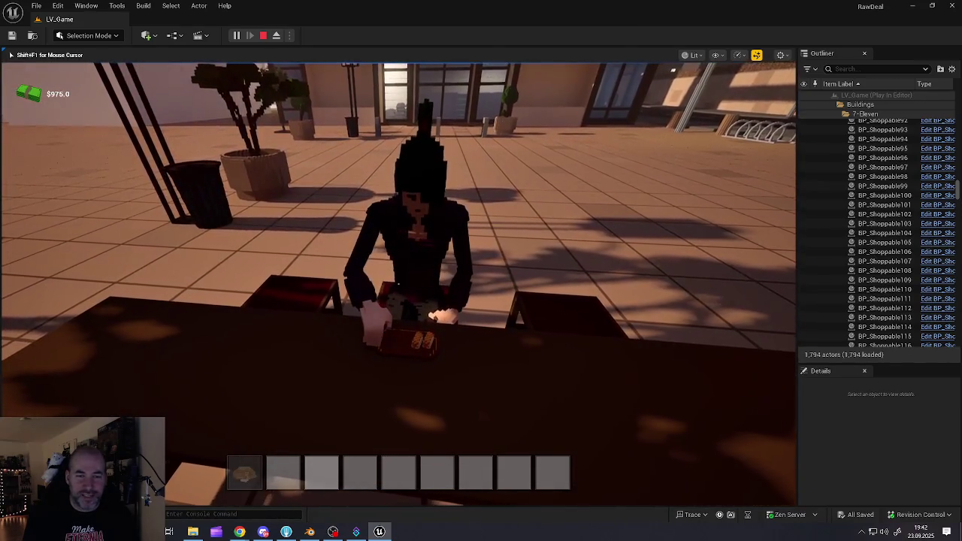
pyautogui.press('s')
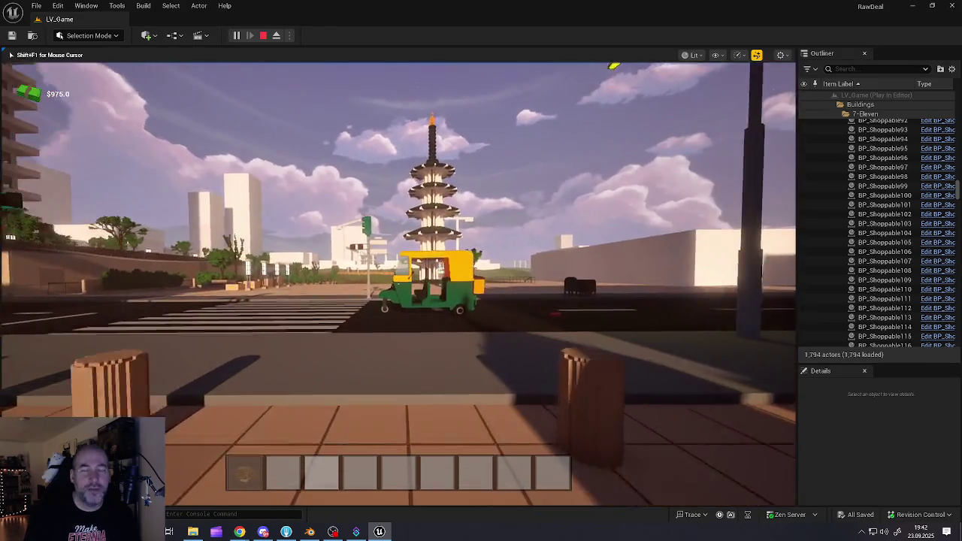
# Get into the tuk-tuk, drive it briefly, get out, then stop the play session
pyautogui.press('w')
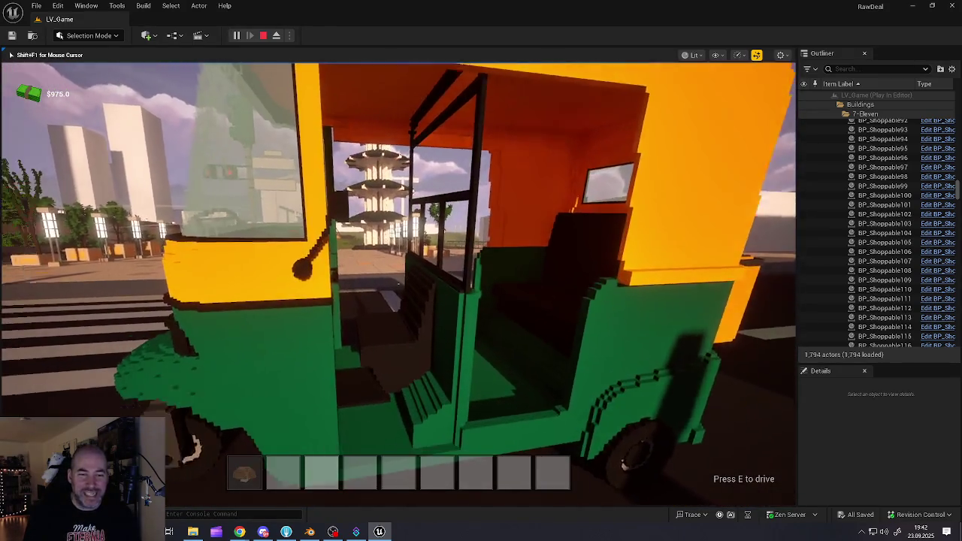
pyautogui.press('e')
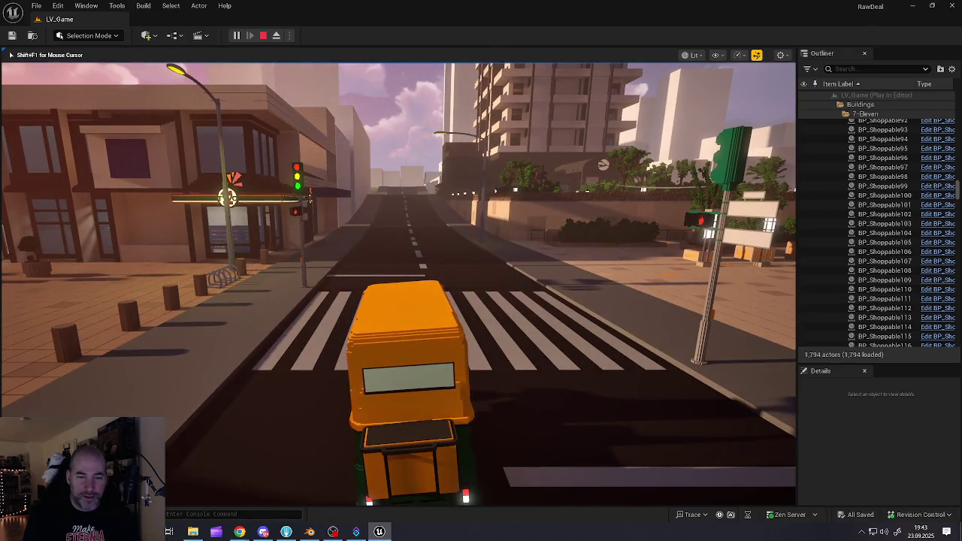
pyautogui.press('e')
pyautogui.press('e')
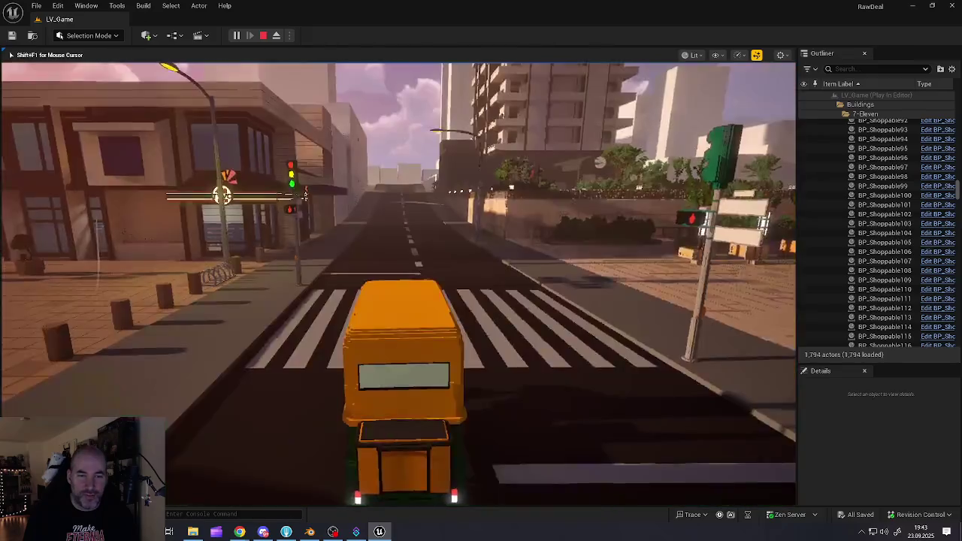
pyautogui.press('e')
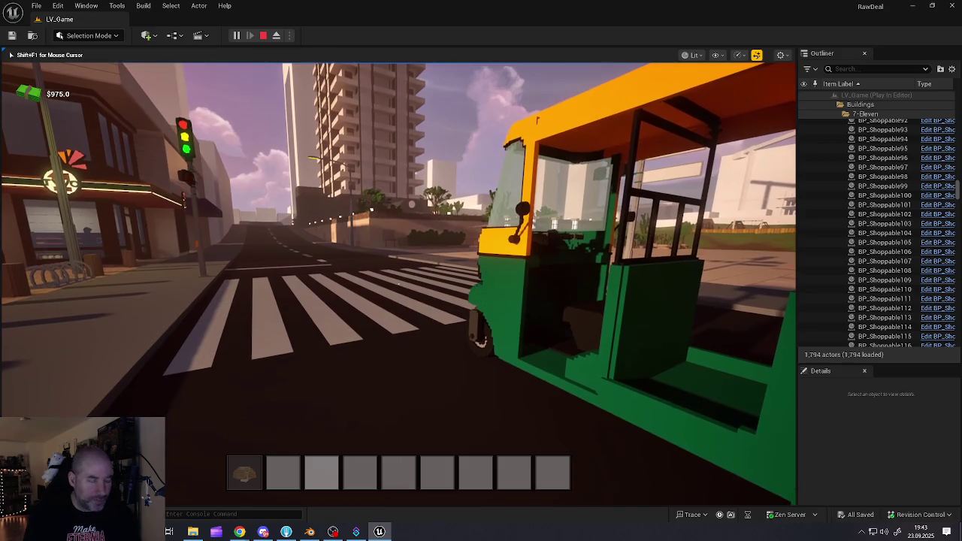
pyautogui.press('Escape')
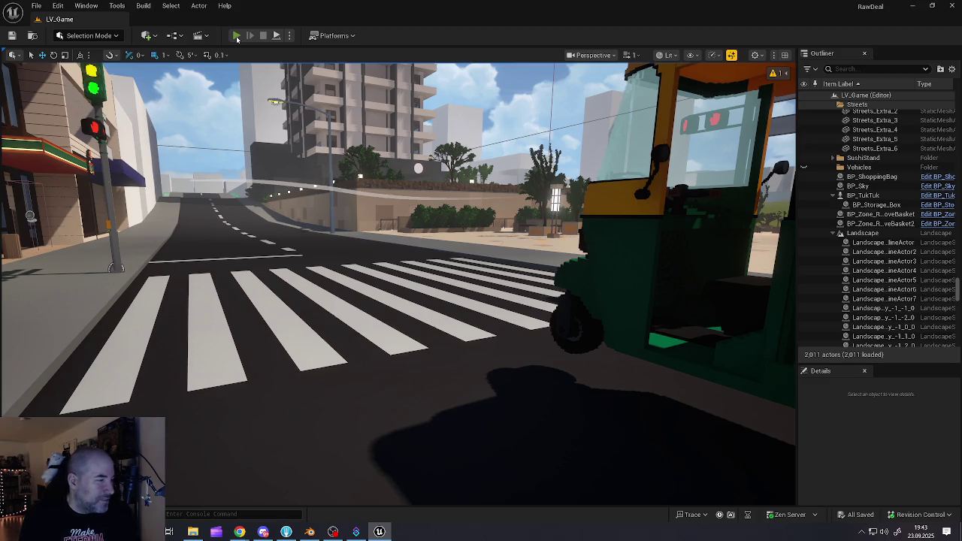
# Start a fresh play session with $1000.0 cash and capture the mouse in the game view
pyautogui.click(236, 36)
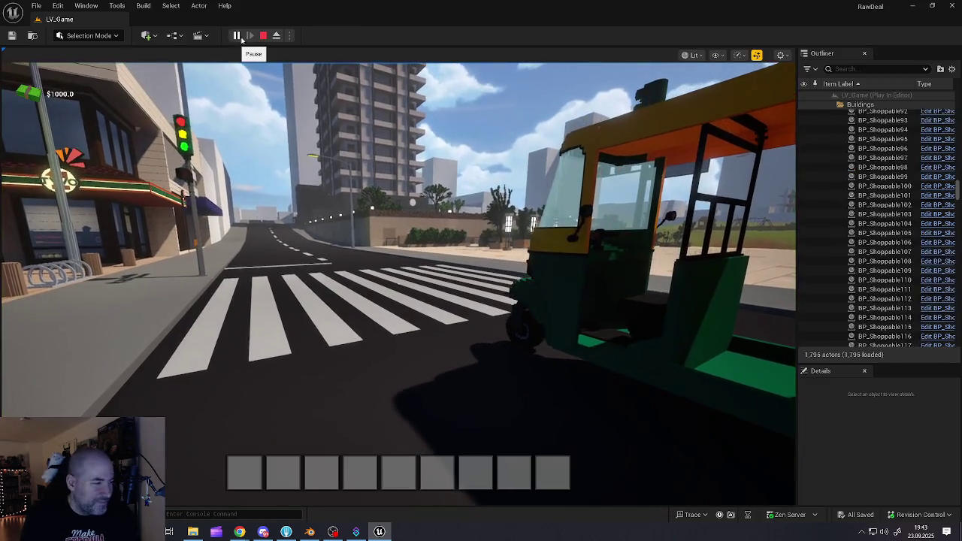
pyautogui.click(317, 258)
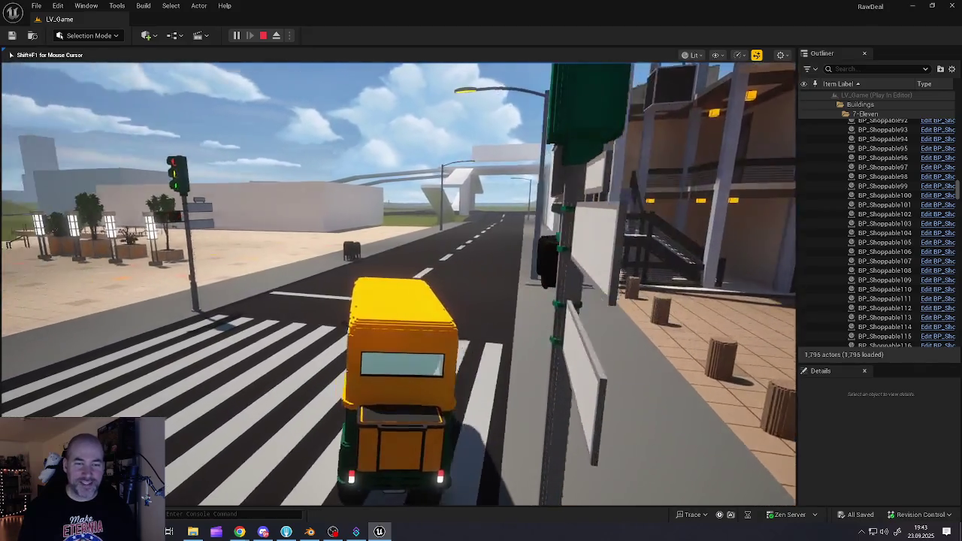
# Drive the tuk-tuk down the street and turn right onto the road under the overpass
pyautogui.press('w')
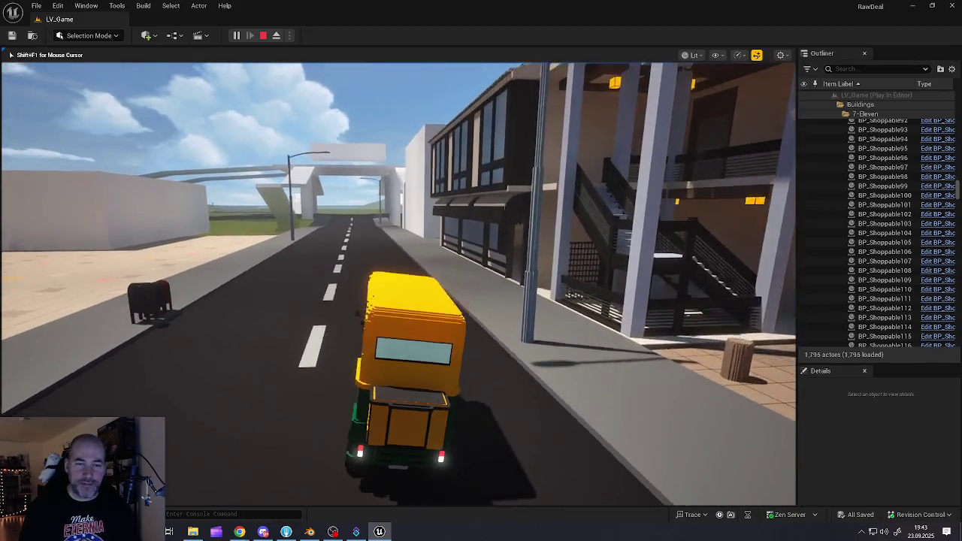
pyautogui.press('a')
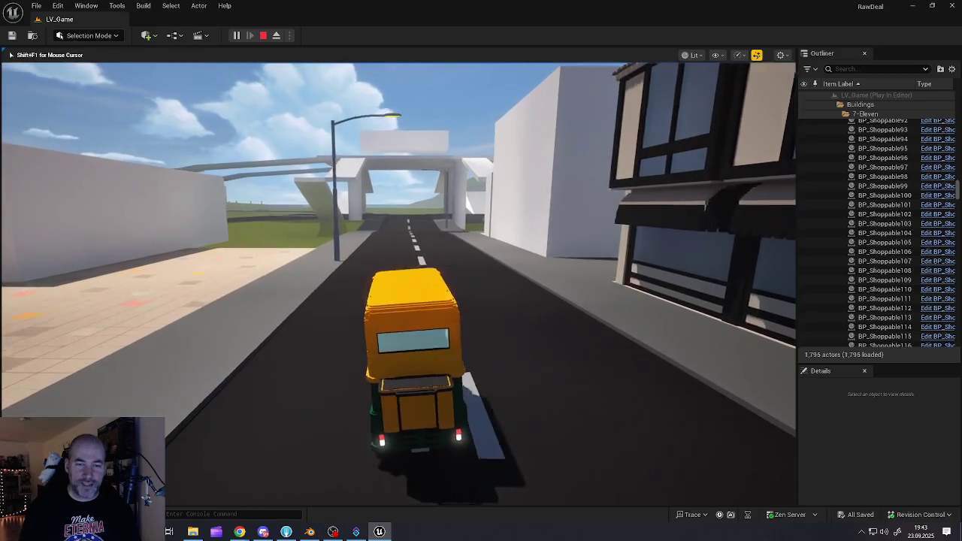
pyautogui.press('d')
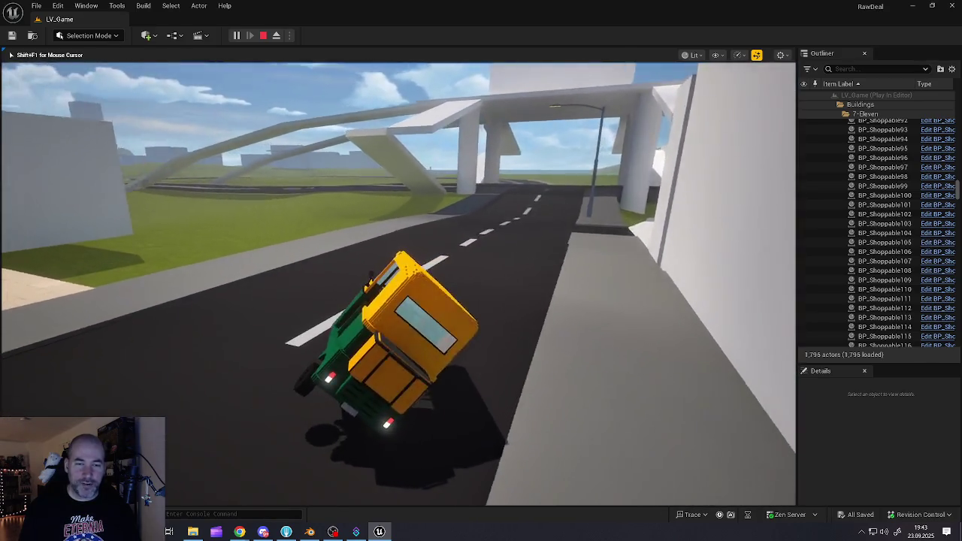
pyautogui.press('d')
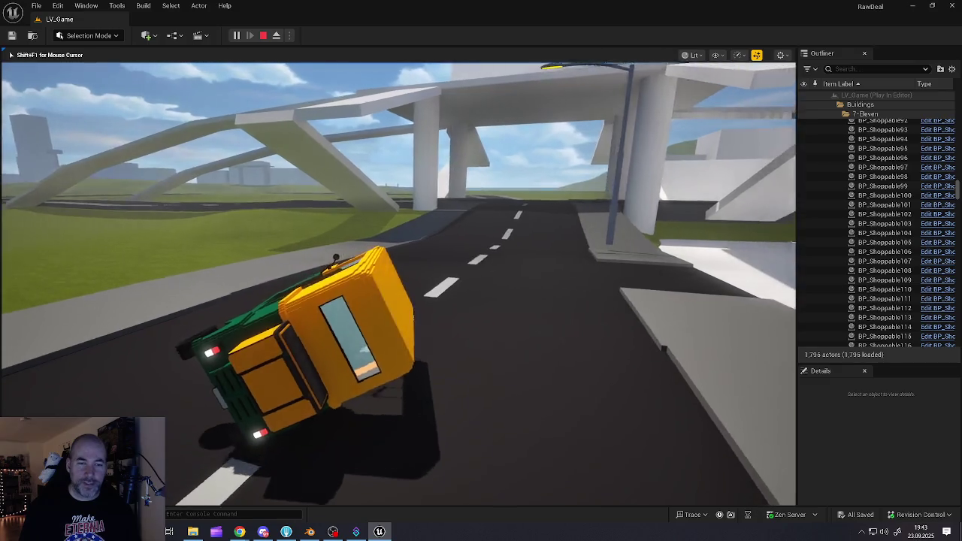
pyautogui.press('a')
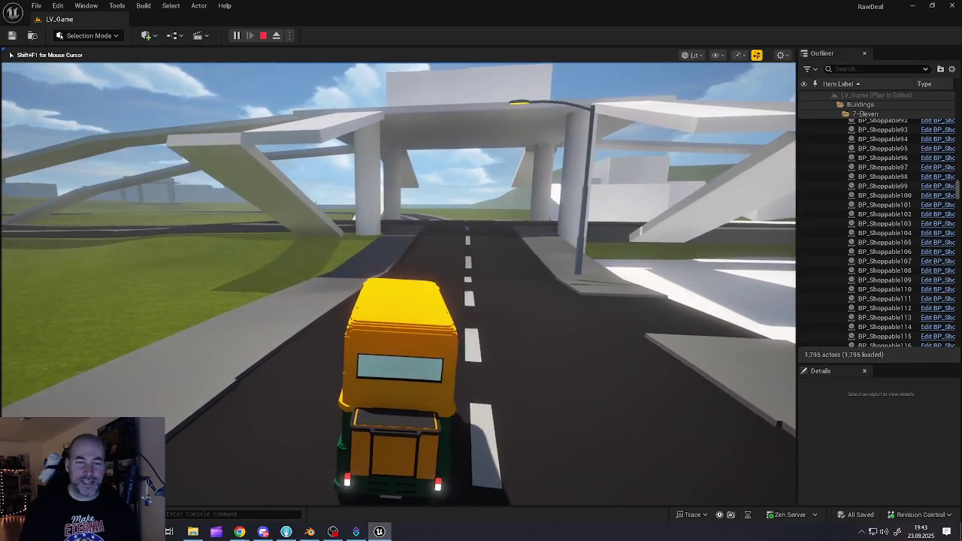
pyautogui.press('w')
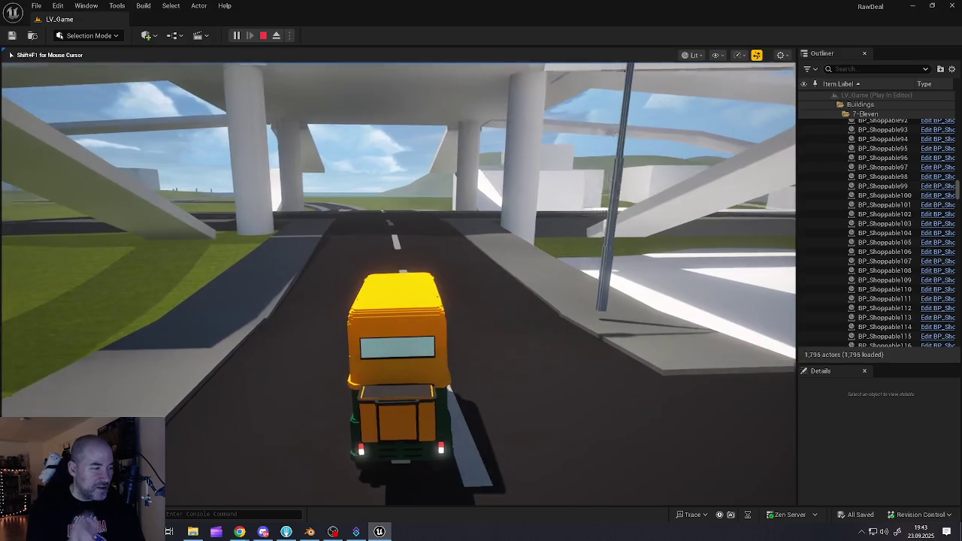
pyautogui.press('d')
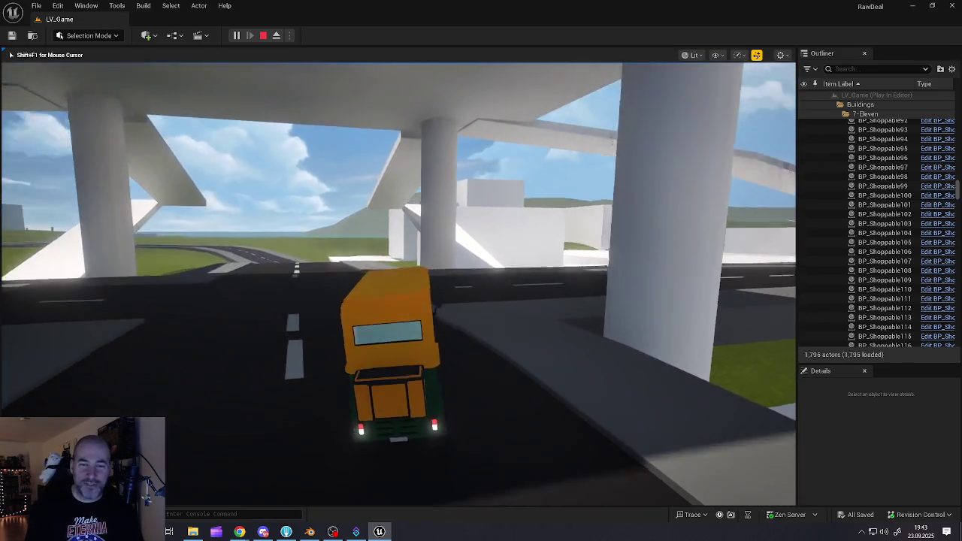
# Turn left at the intersection and follow the road as it curves right past the overpass
pyautogui.press('a')
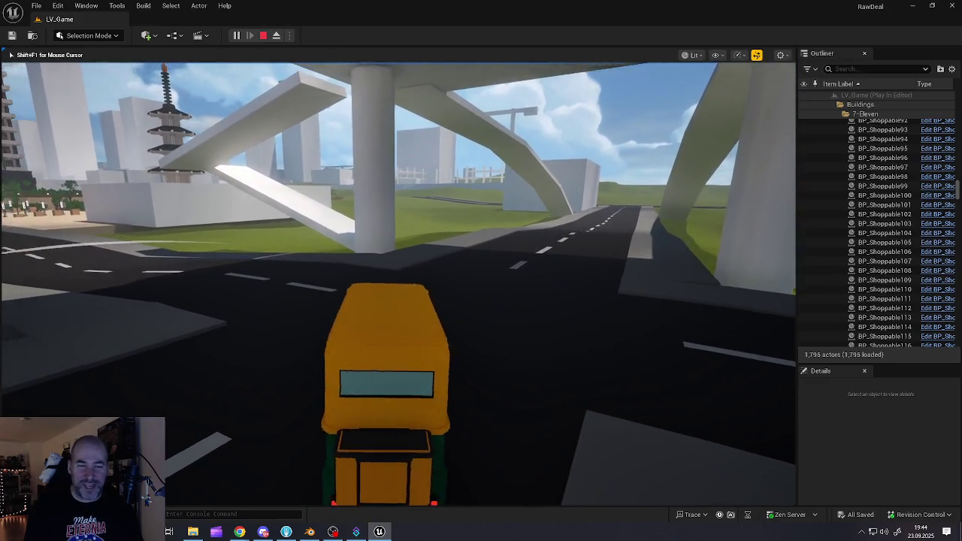
pyautogui.press('a')
pyautogui.press('a')
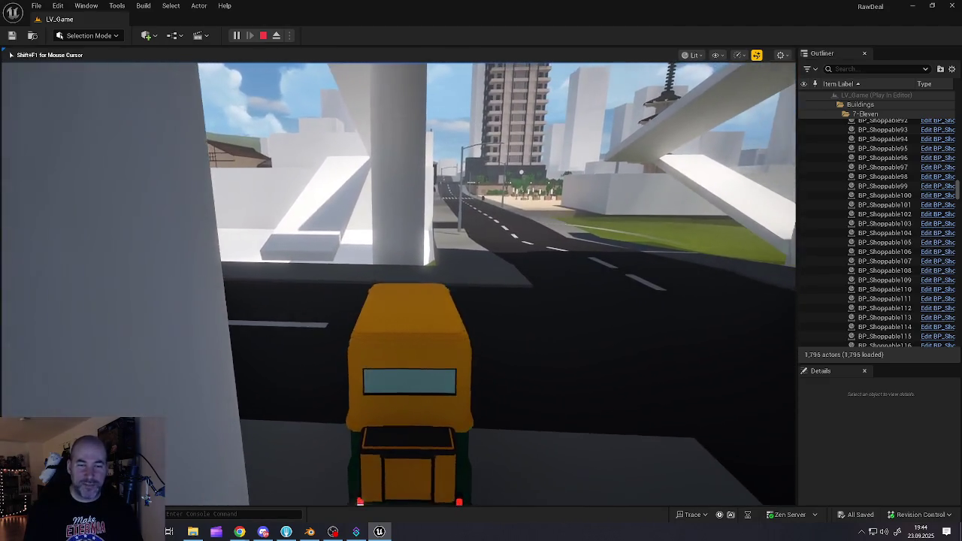
pyautogui.press('a')
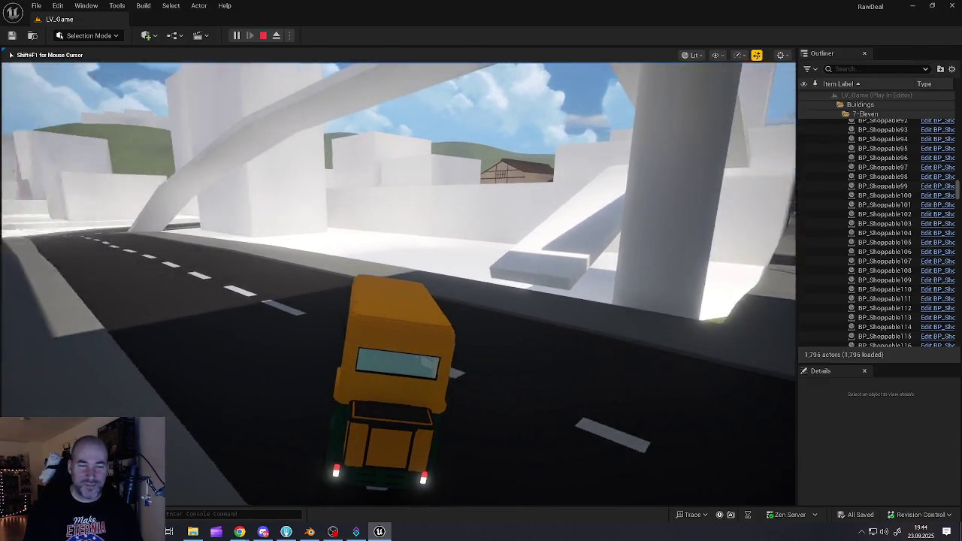
pyautogui.press('a')
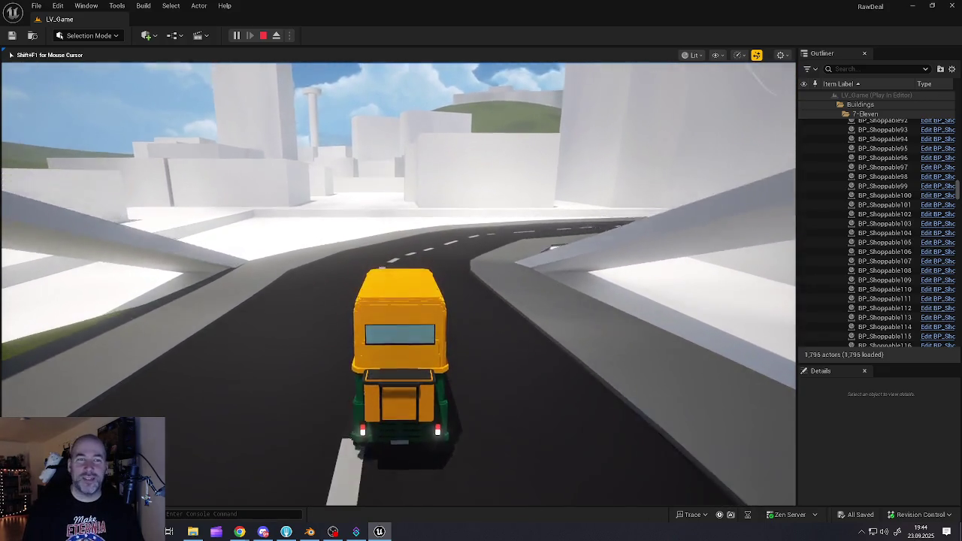
pyautogui.press('d')
pyautogui.press('d')
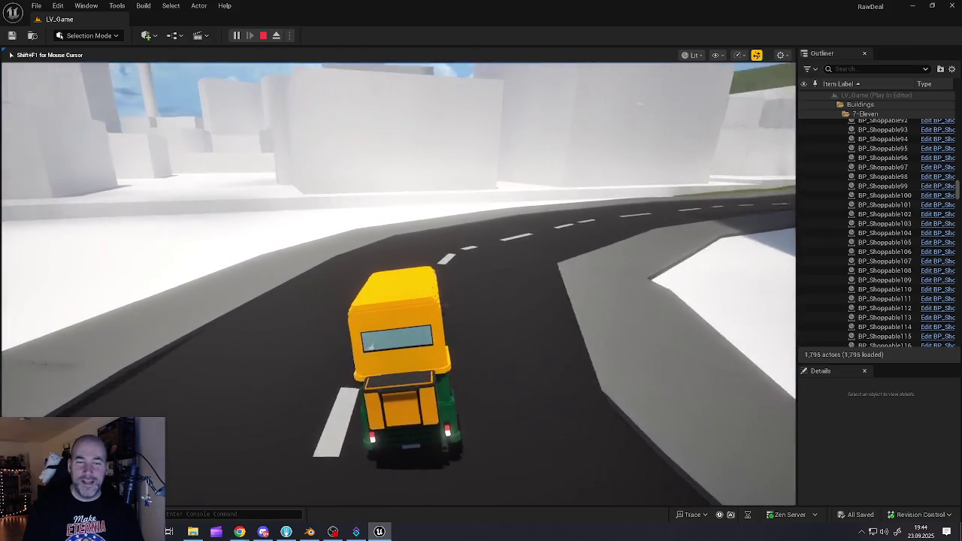
pyautogui.press('d')
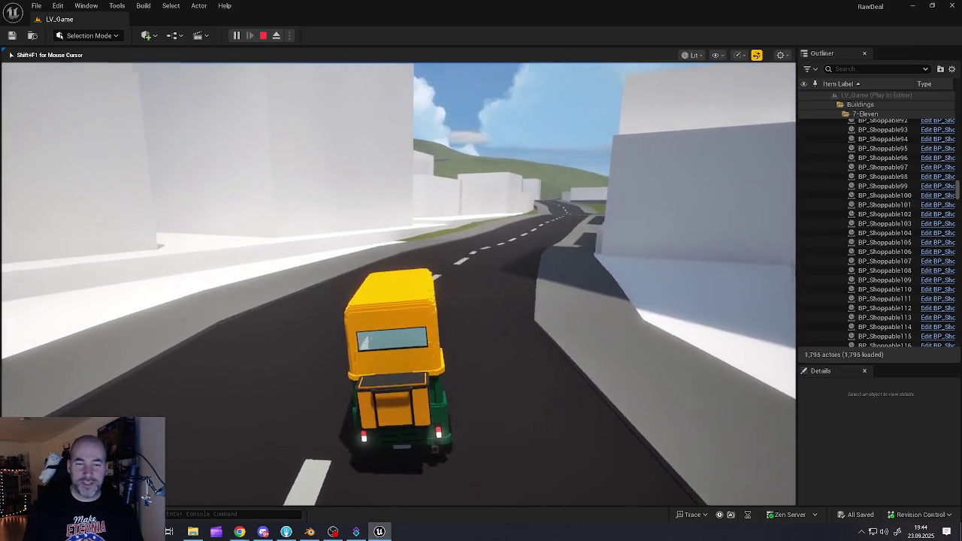
pyautogui.press('d')
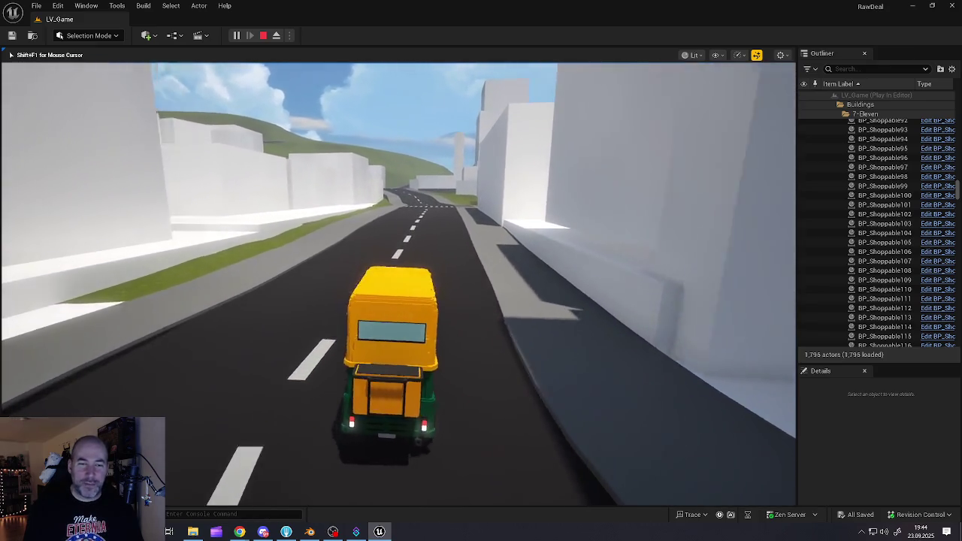
# Drive across the crosswalk and up the winding hill road, righting the tuk-tuk after it tips
pyautogui.press('w')
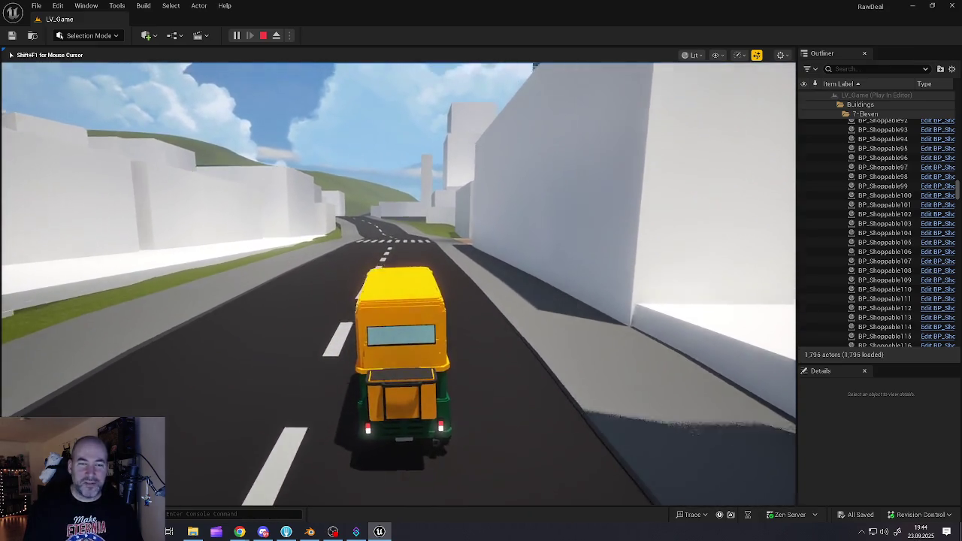
pyautogui.press('w')
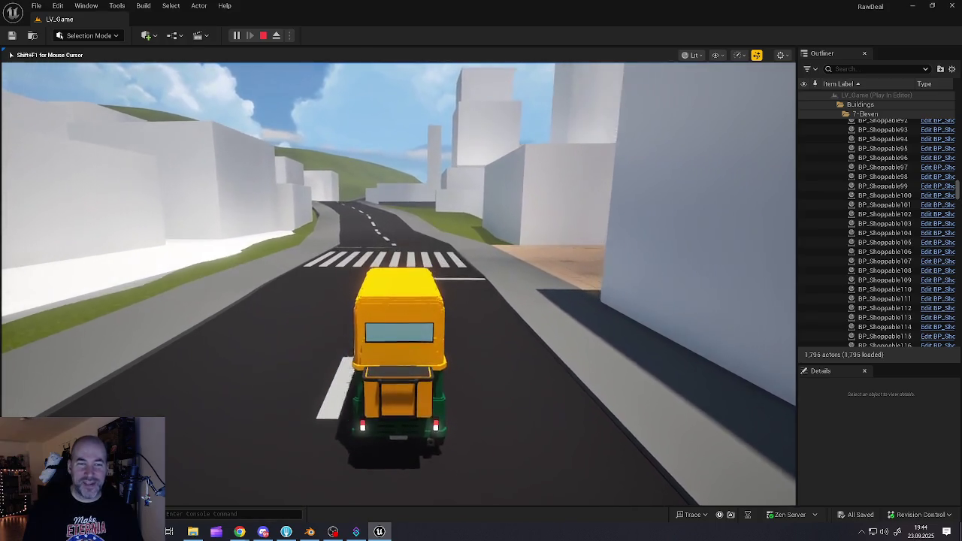
pyautogui.press('w')
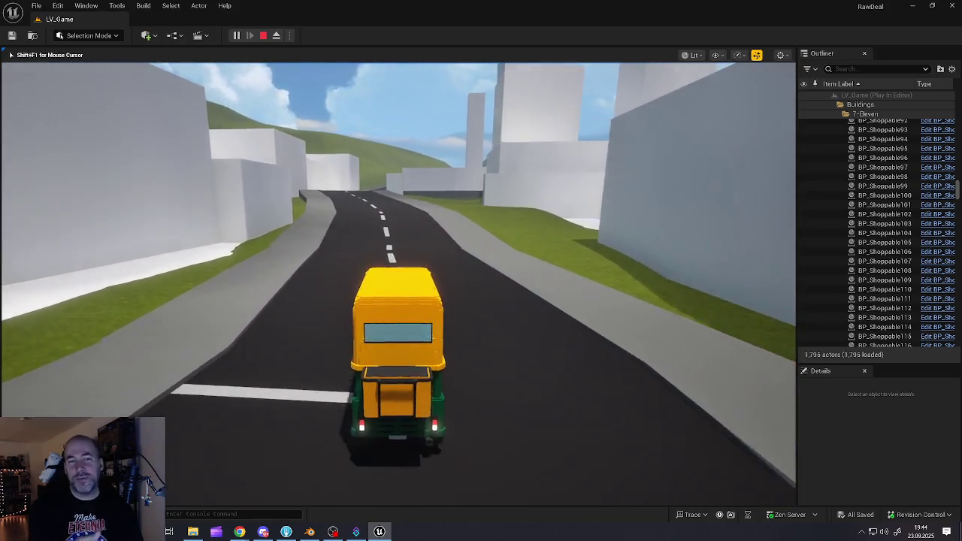
pyautogui.press('w')
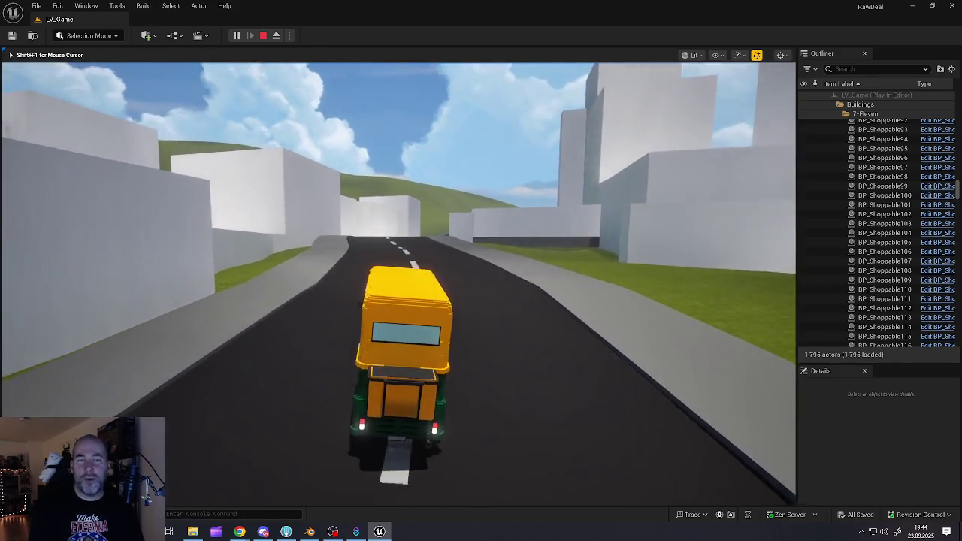
pyautogui.press('w')
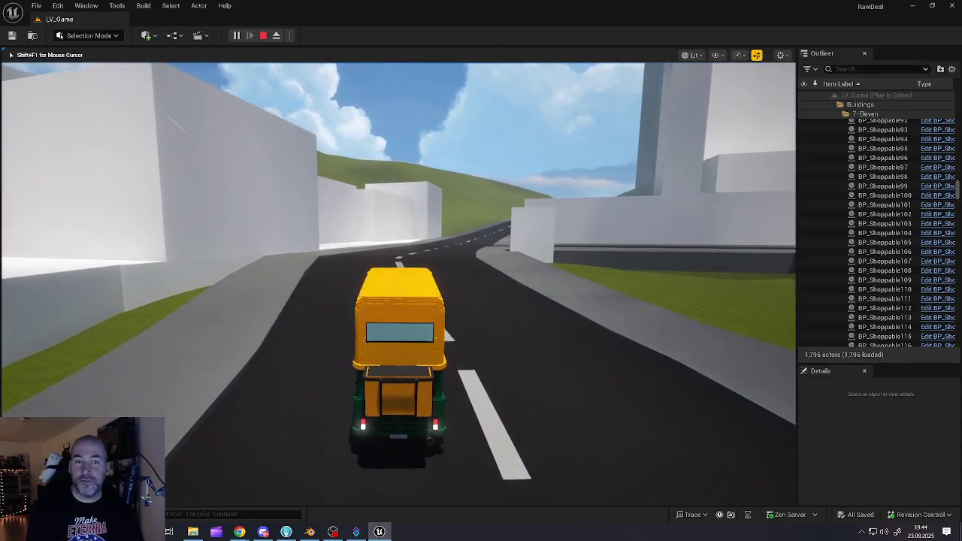
pyautogui.press('a')
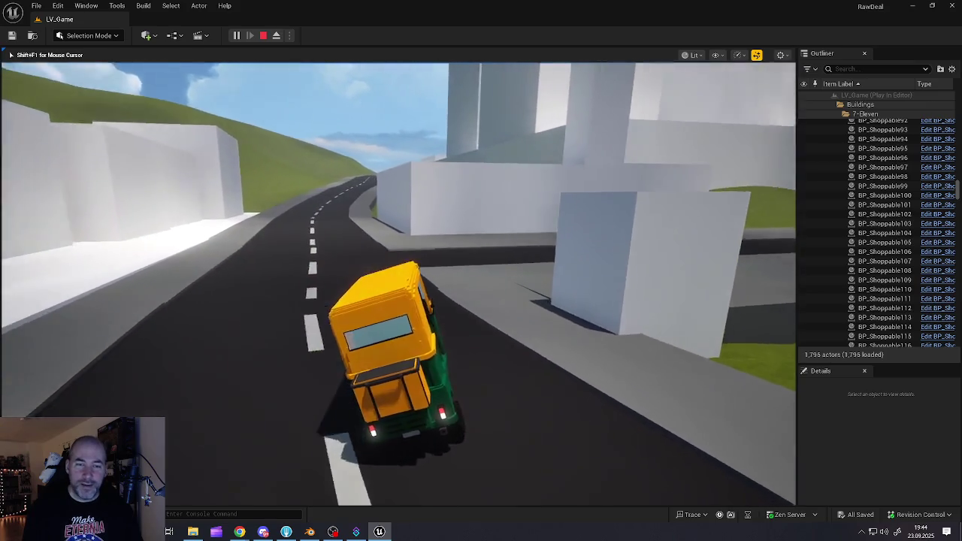
pyautogui.press('d')
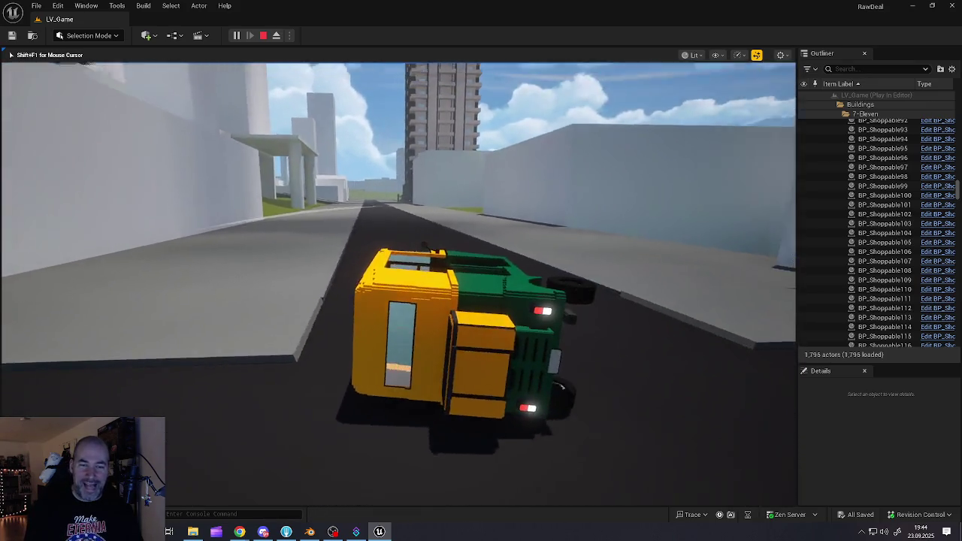
pyautogui.press('w')
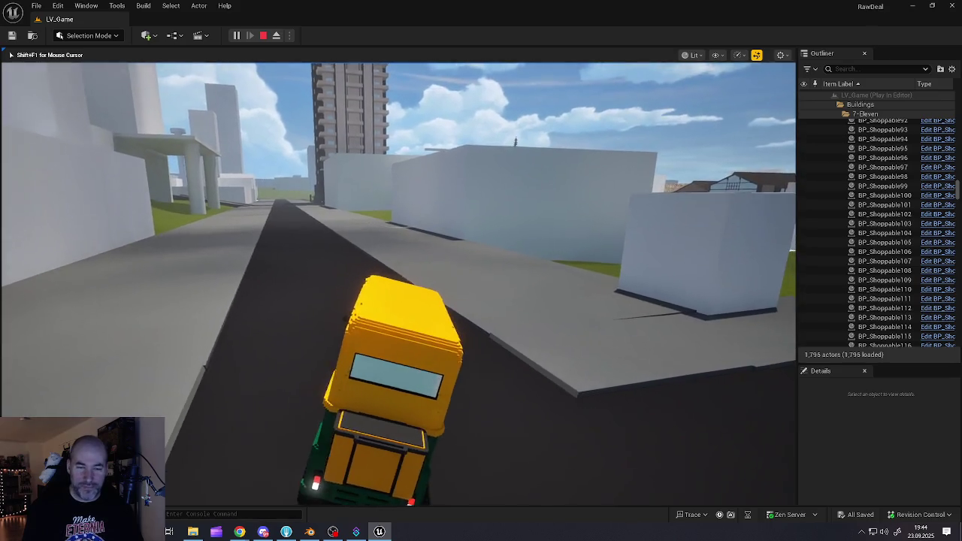
# Drive down the road between buildings, straight through the intersection into the open ground
pyautogui.press('w')
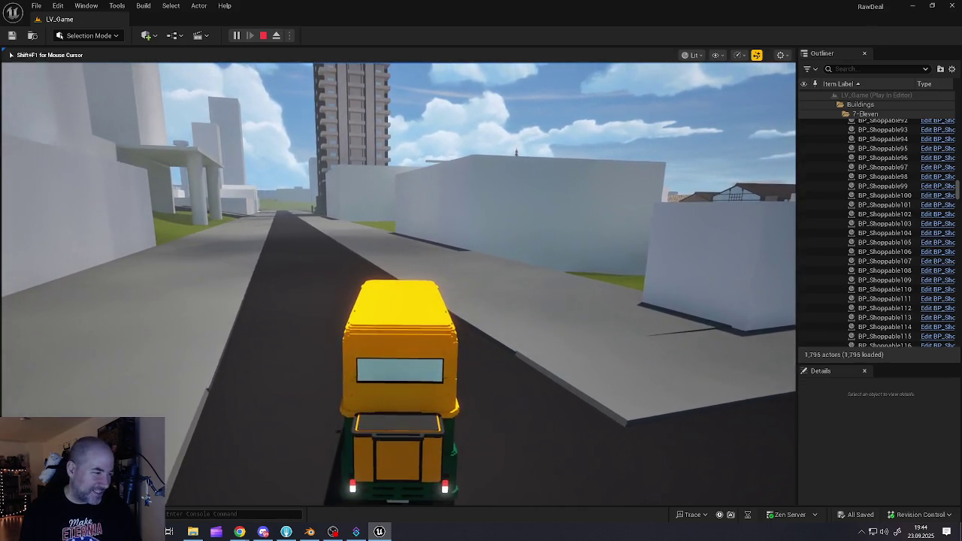
pyautogui.press('w')
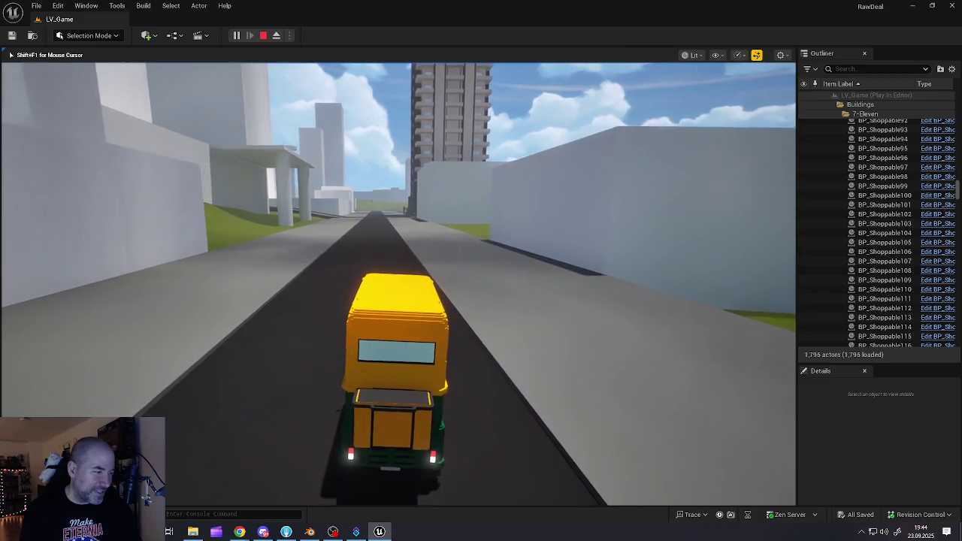
pyautogui.press('w')
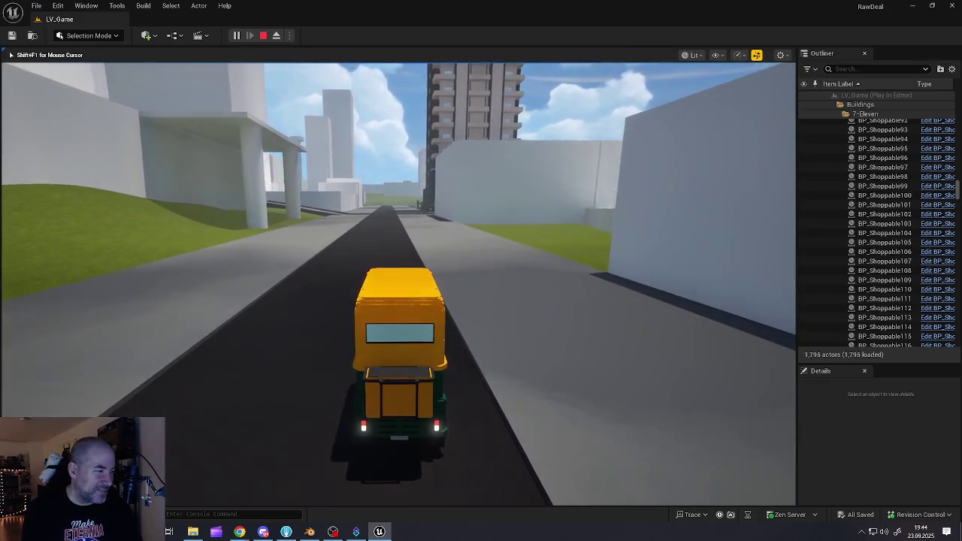
pyautogui.press('w')
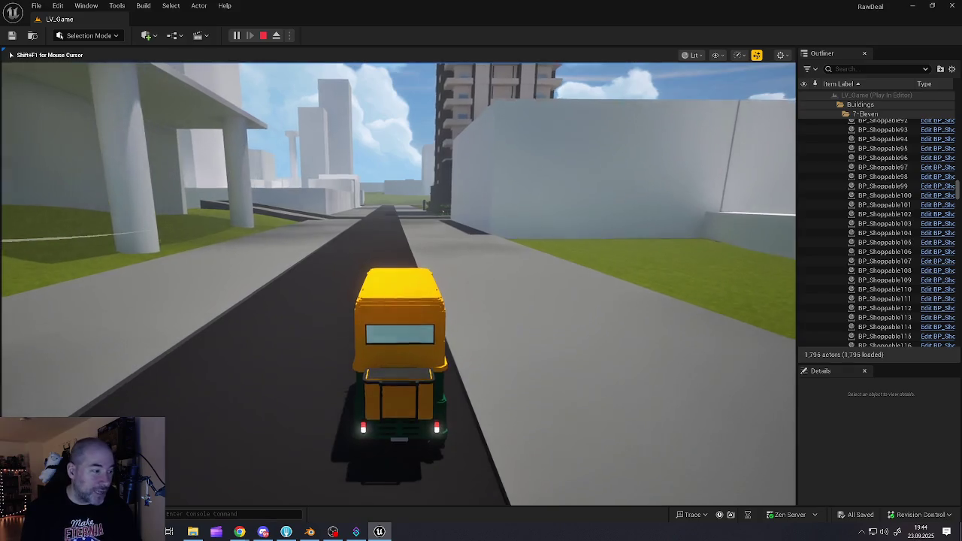
pyautogui.press('w')
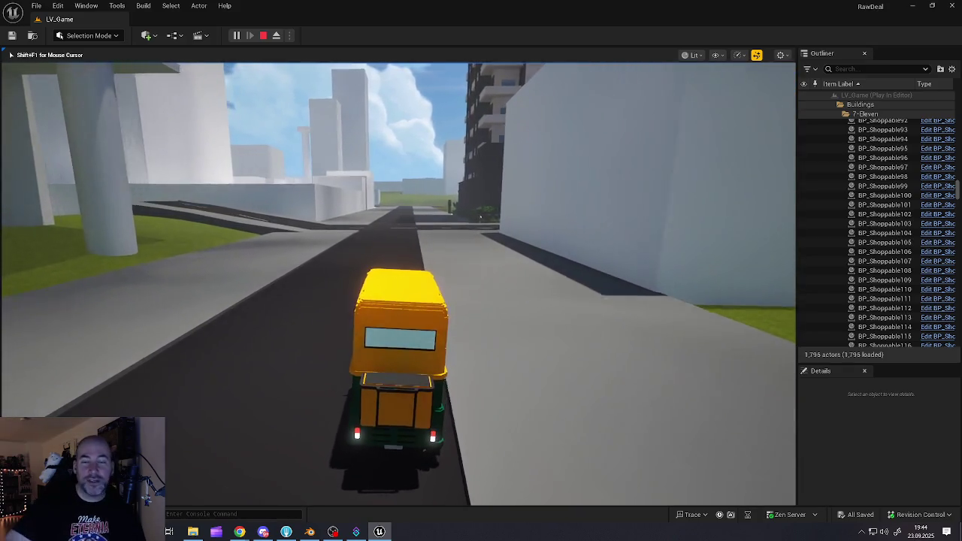
pyautogui.press('w')
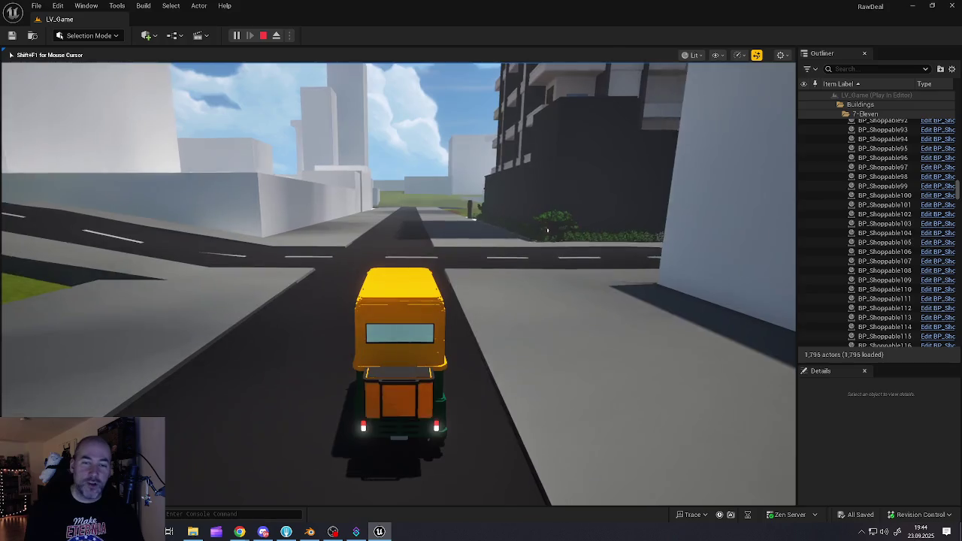
pyautogui.press('w')
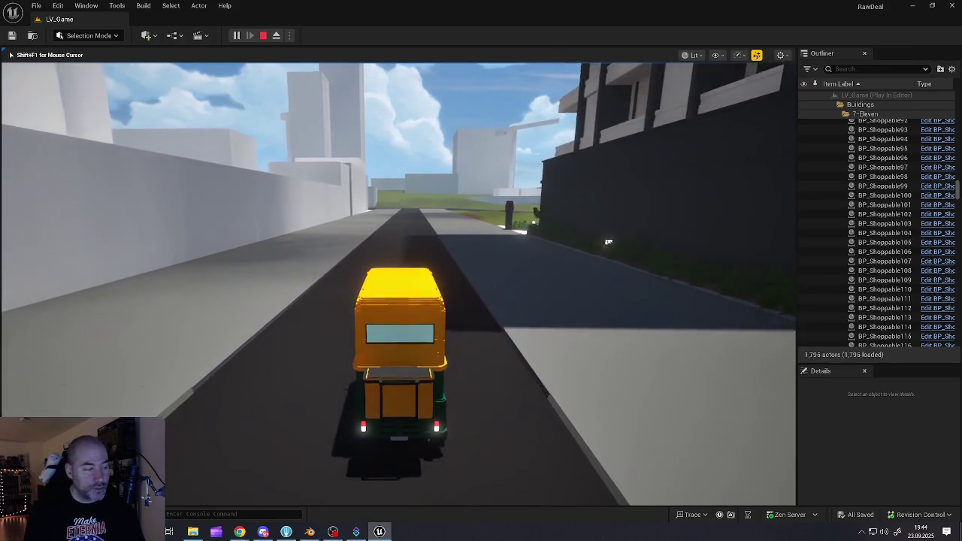
pyautogui.press('w')
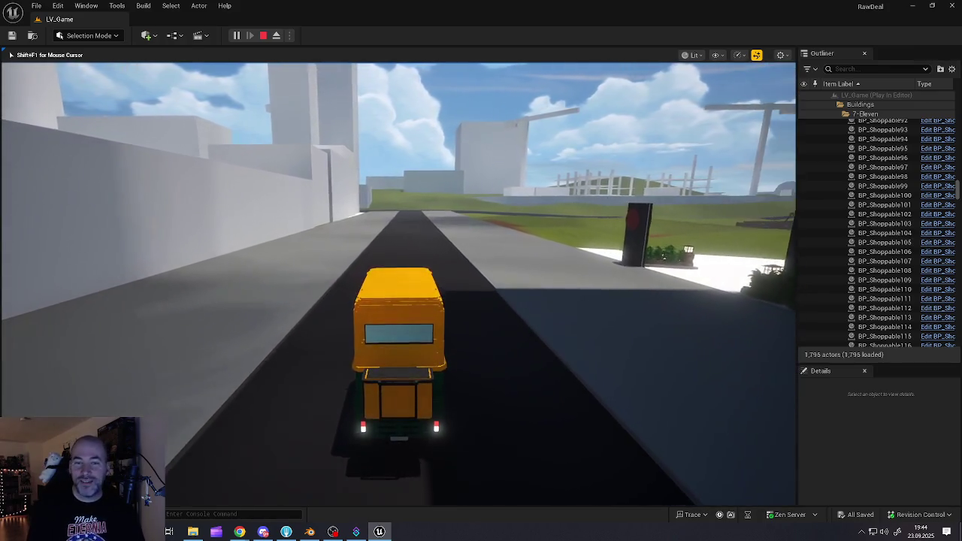
pyautogui.press('w')
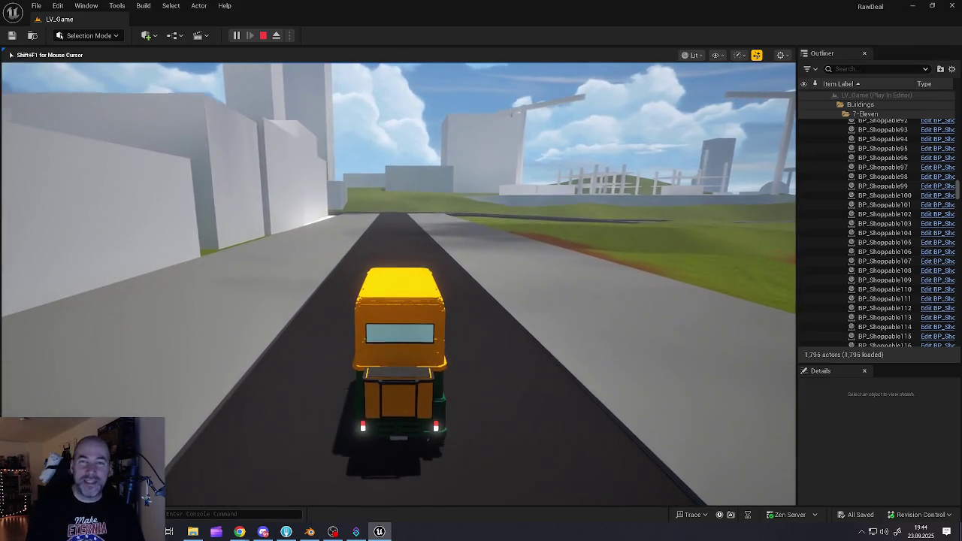
pyautogui.press('w')
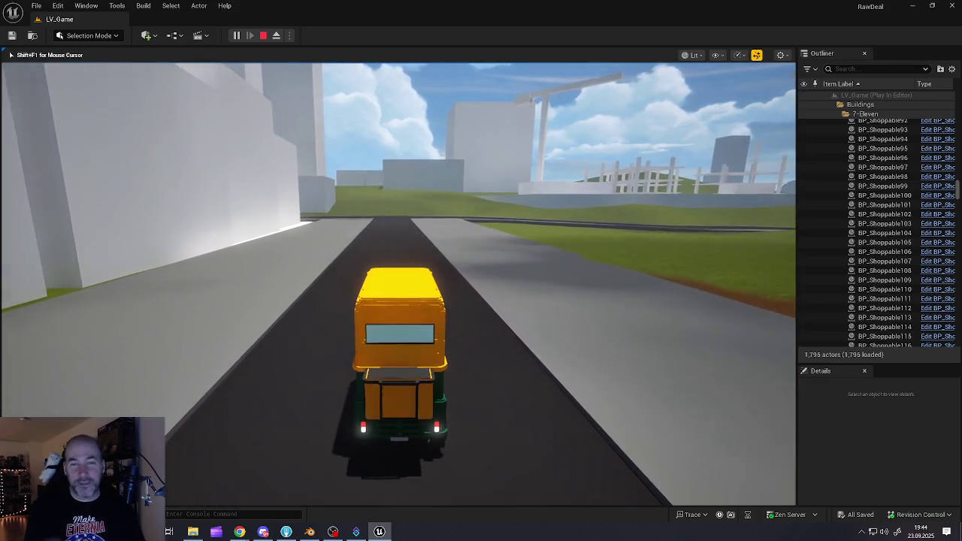
# Turn right at the next intersection and steer off the road onto the grass toward the park
pyautogui.press('w')
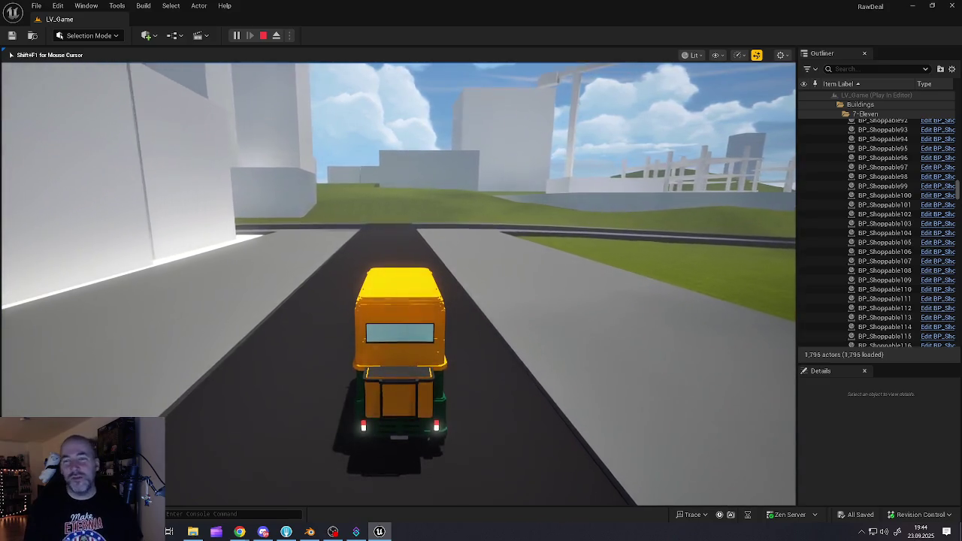
pyautogui.press('w')
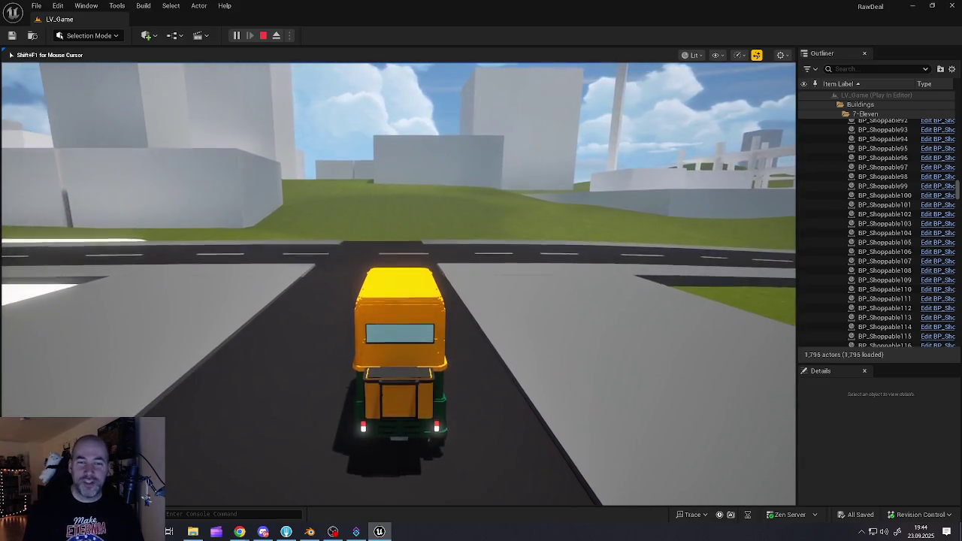
pyautogui.press('d')
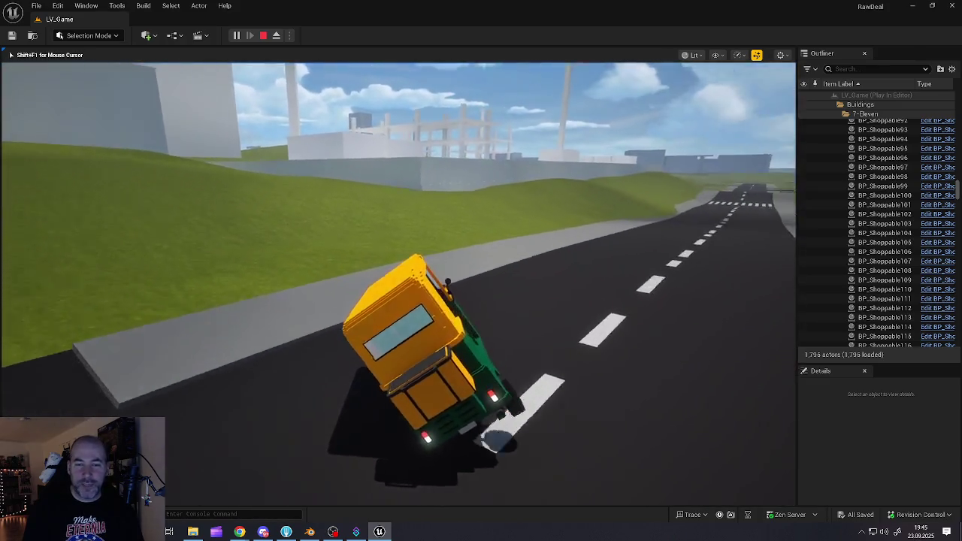
pyautogui.press('d')
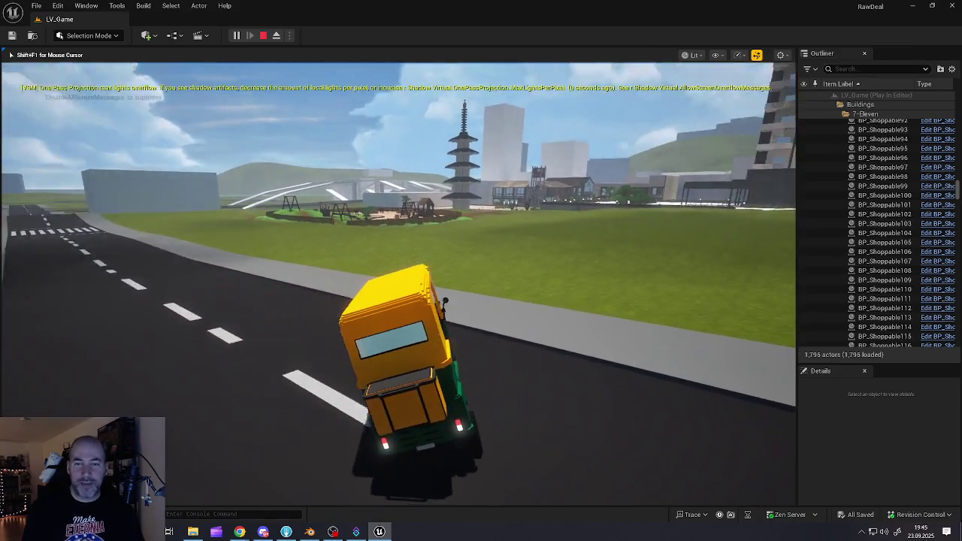
pyautogui.press('d')
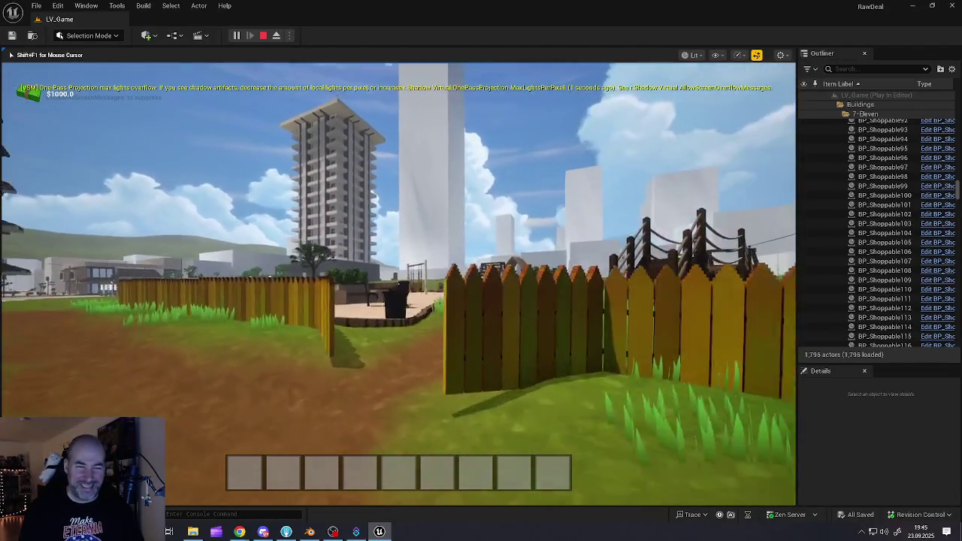
# Walk past the red merry-go-round and two spring-rider horses into the sandbox with its castle
pyautogui.press('w')
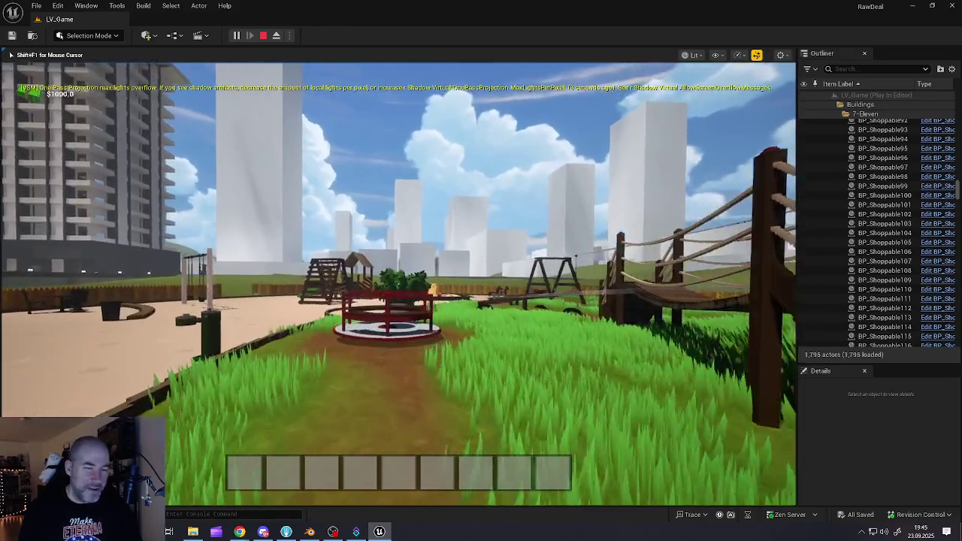
pyautogui.press('w')
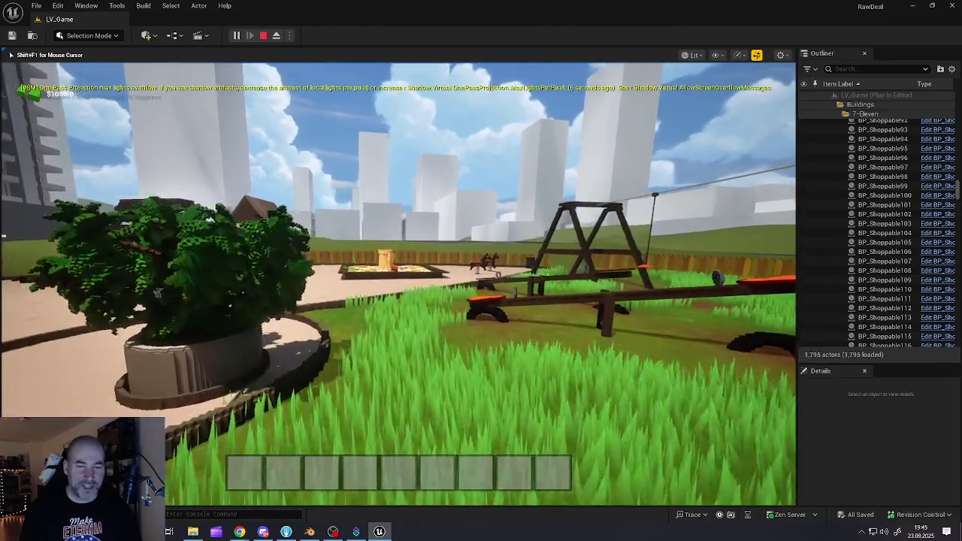
pyautogui.press('w')
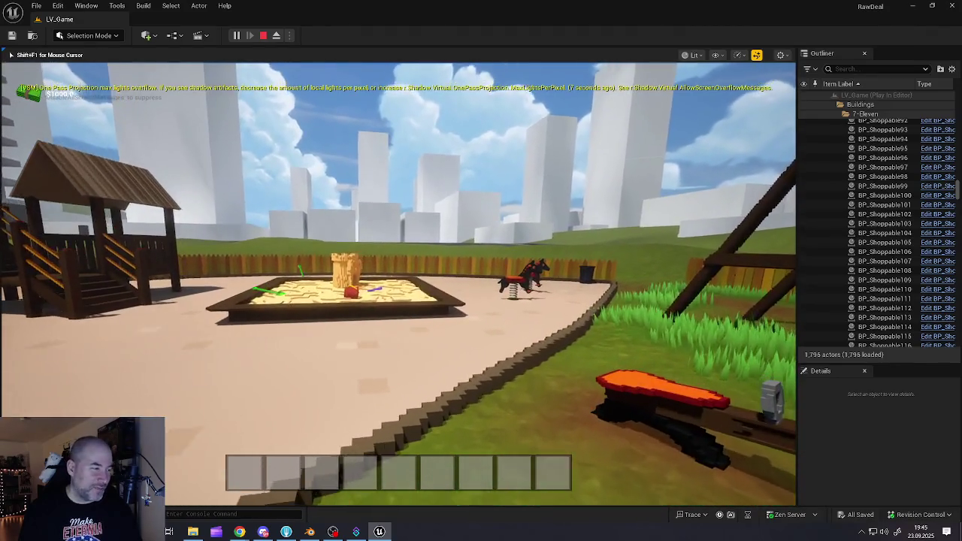
pyautogui.press('w')
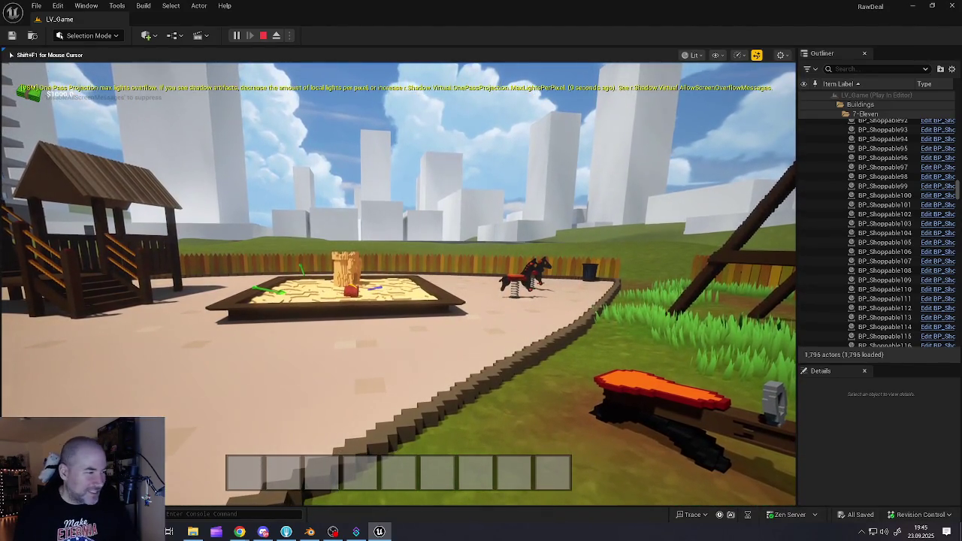
pyautogui.press('w')
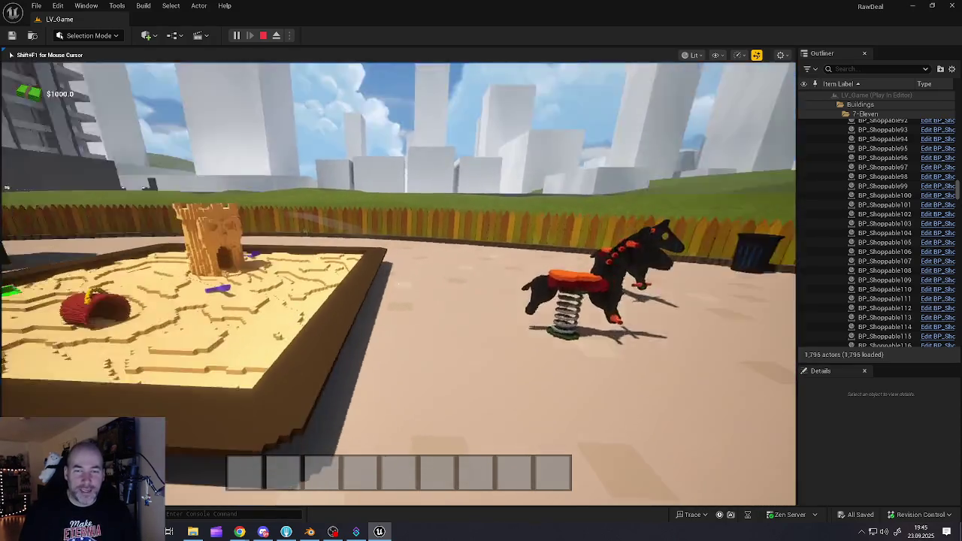
pyautogui.press('w')
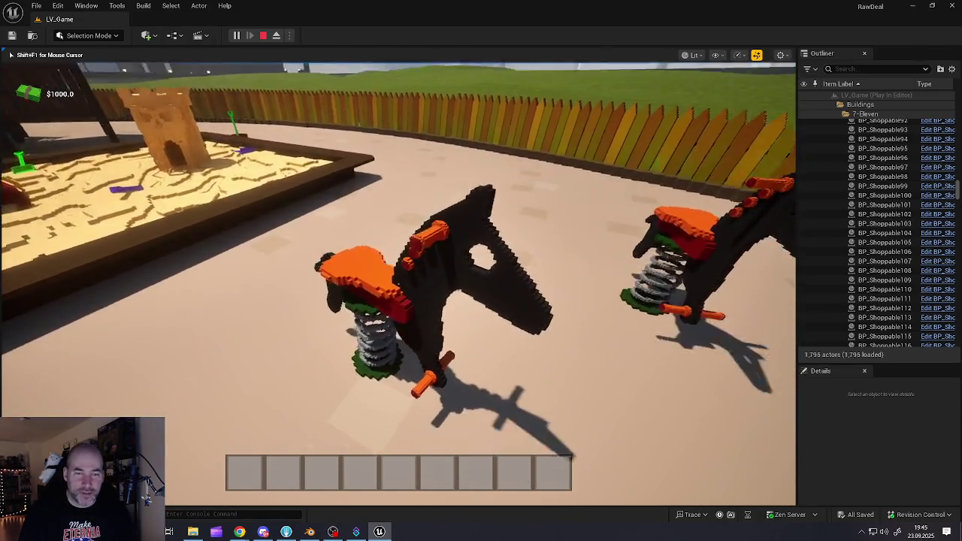
pyautogui.press('w')
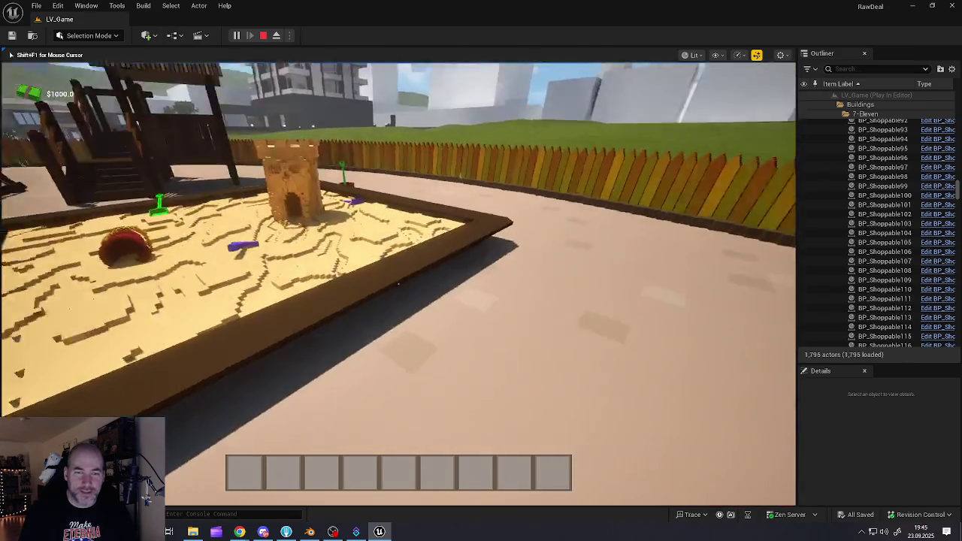
pyautogui.press('w')
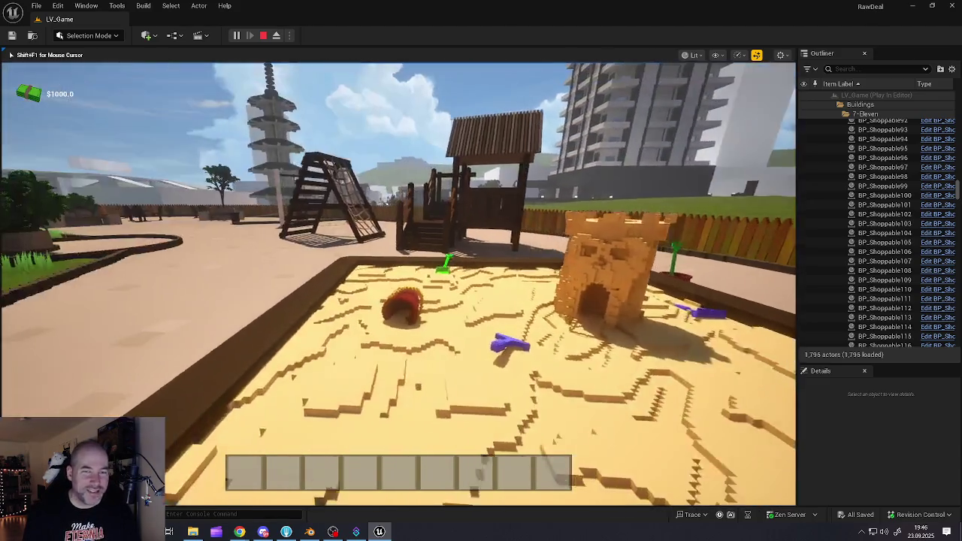
# Walk through the climbing frame and past the swings to the tree planter benches
pyautogui.press('w')
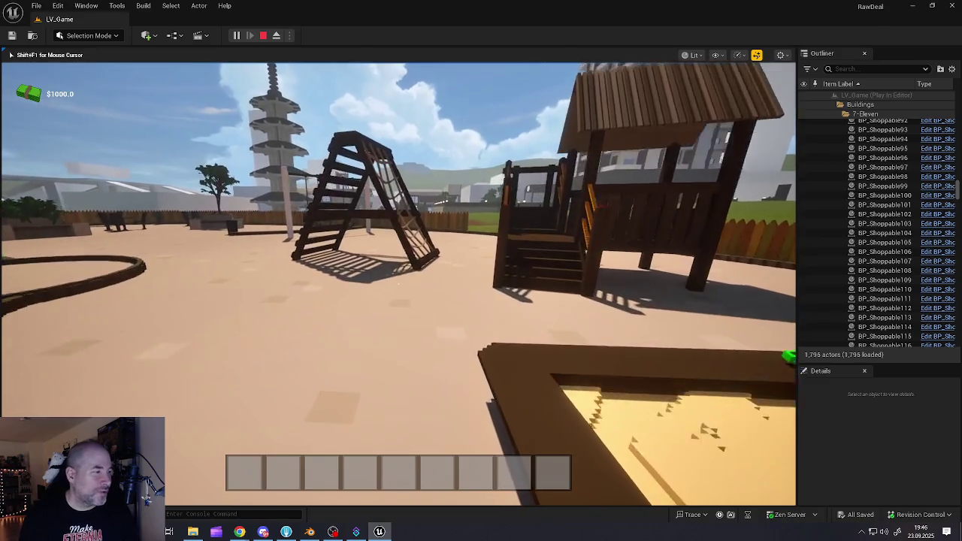
pyautogui.press('w')
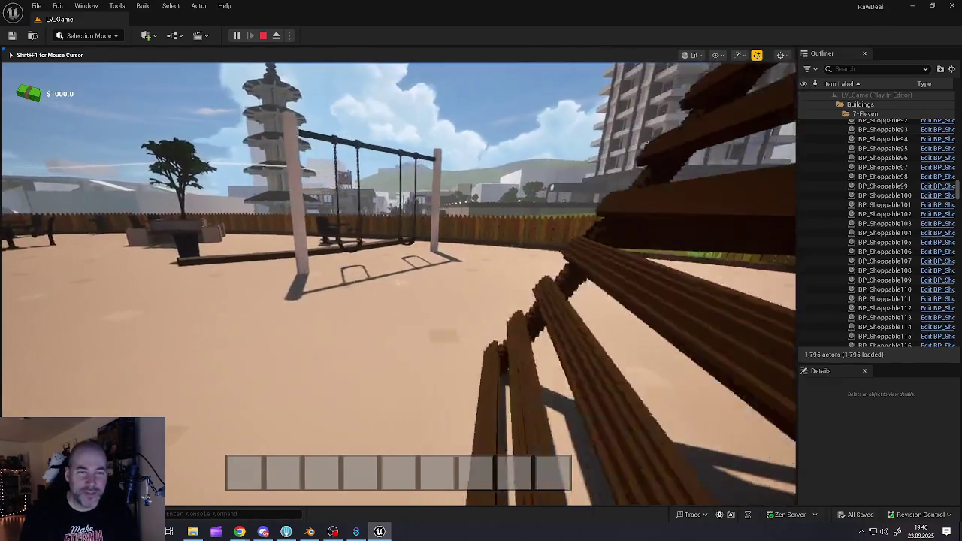
pyautogui.press('w')
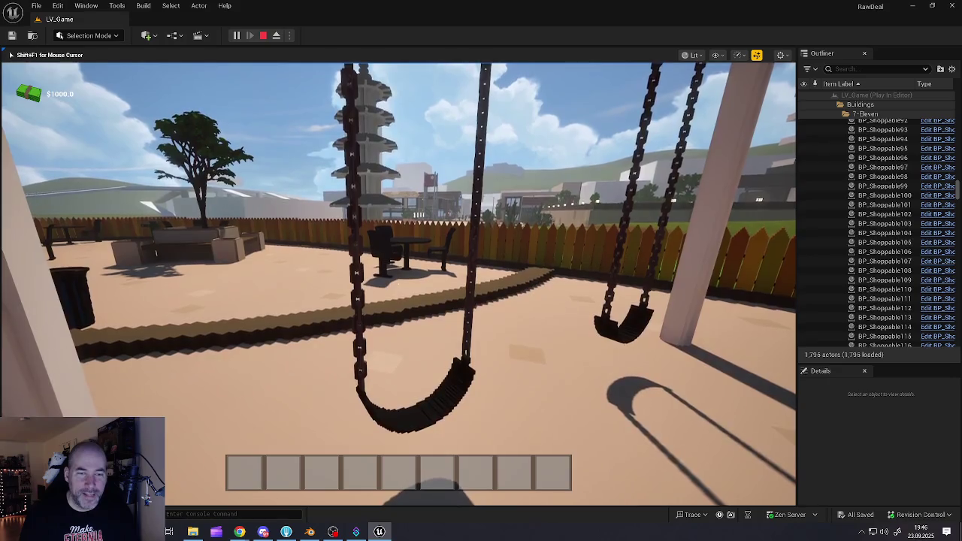
pyautogui.press('w')
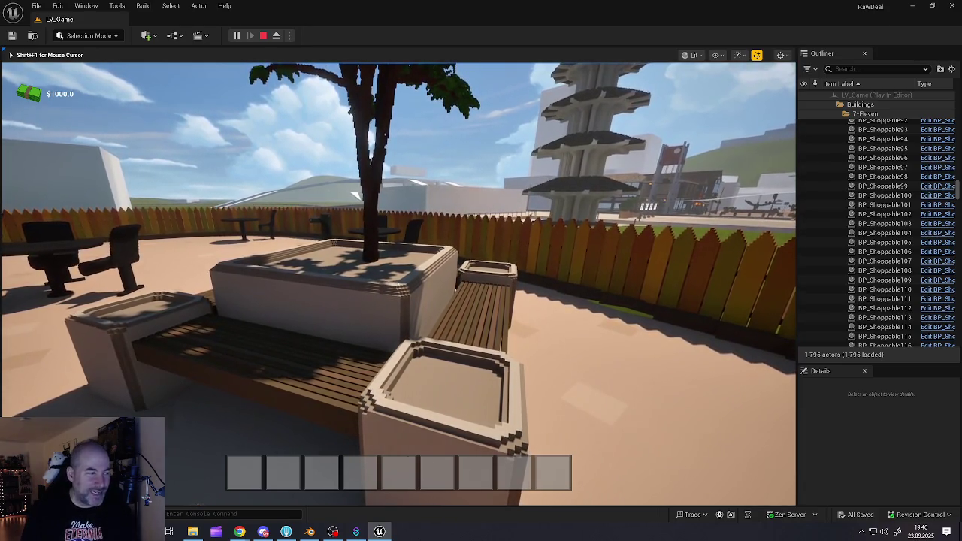
# Approach the fence facing the tower, then back up to view the terrace chairs and table
pyautogui.moveTo(398, 284)
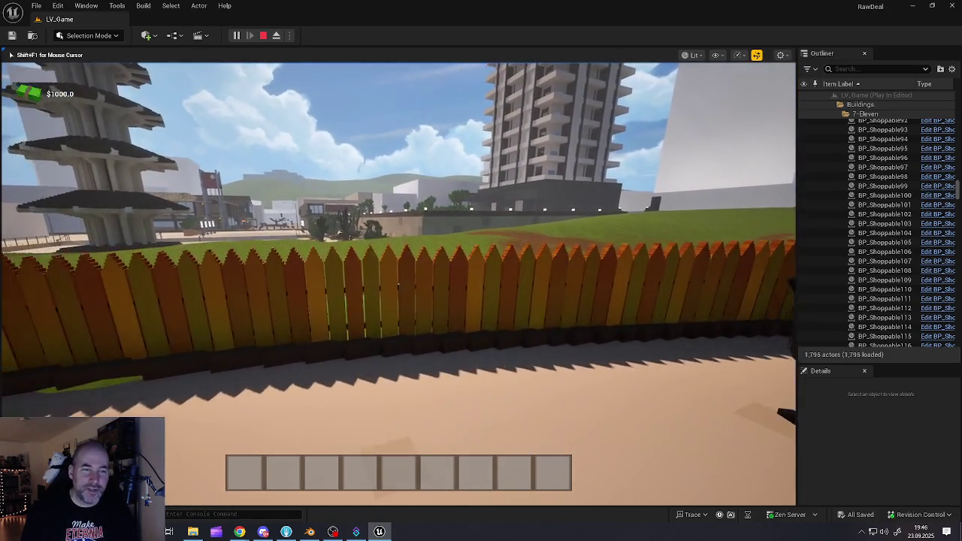
pyautogui.press('w')
pyautogui.press('s')
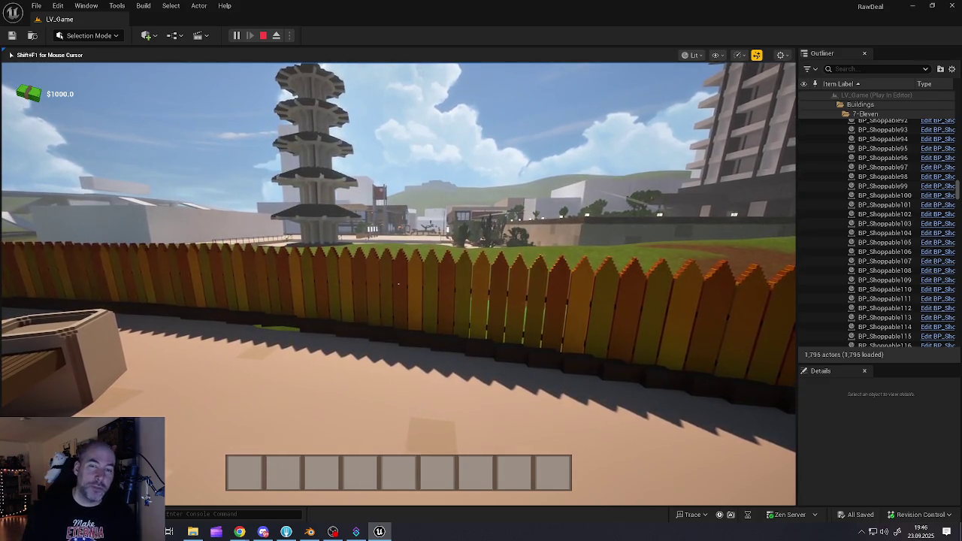
pyautogui.press('s')
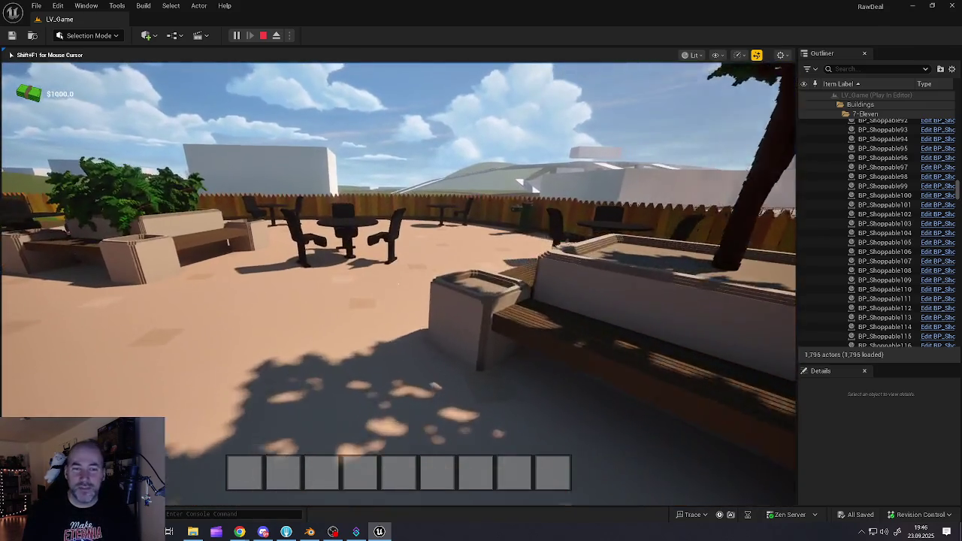
# Walk across the terrace onto the grass, over the wooden bridge toward the swing set
pyautogui.press('w')
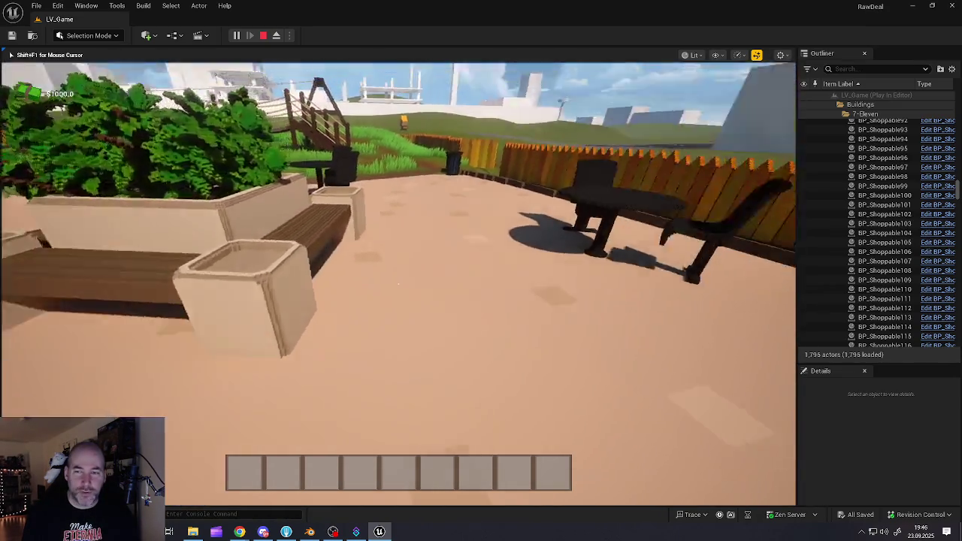
pyautogui.press('w')
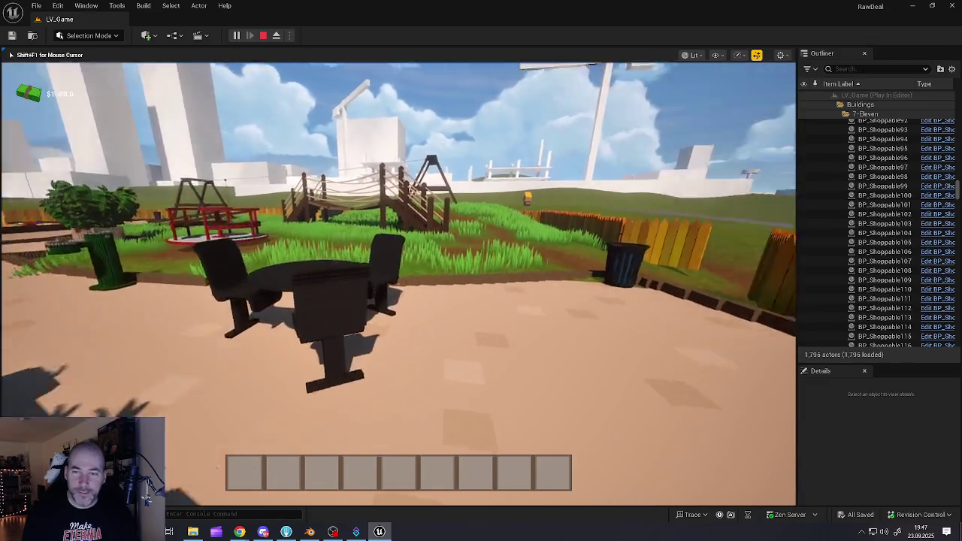
pyautogui.press('w')
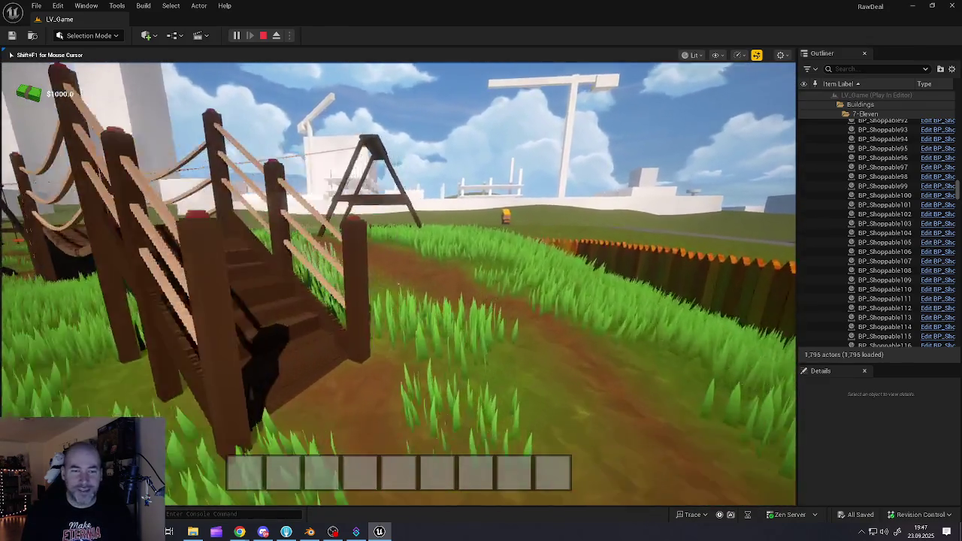
pyautogui.press('w')
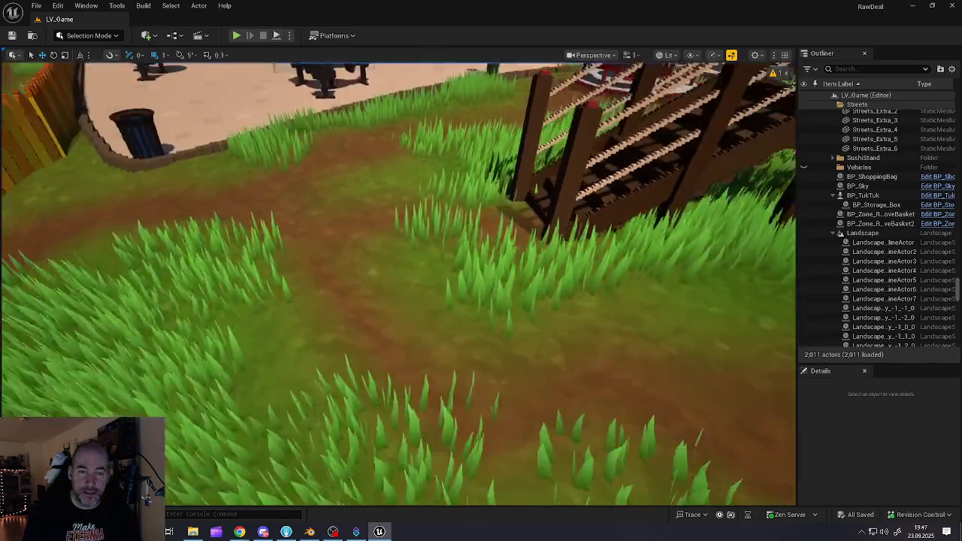
# Fly the viewport up and back for an overview of the city and coastline
pyautogui.scroll(3, 399, 283)
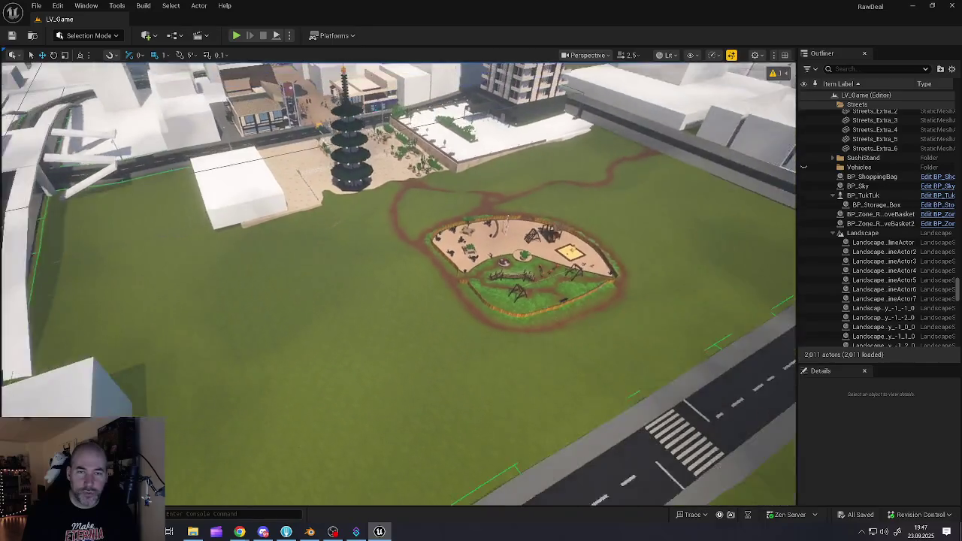
pyautogui.scroll(-10, 398, 283)
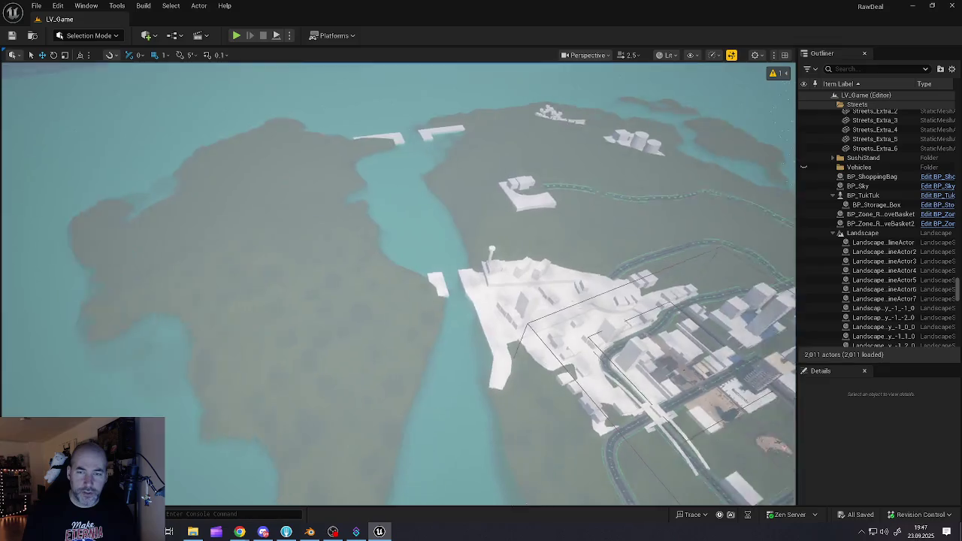
pyautogui.scroll(2, 398, 284)
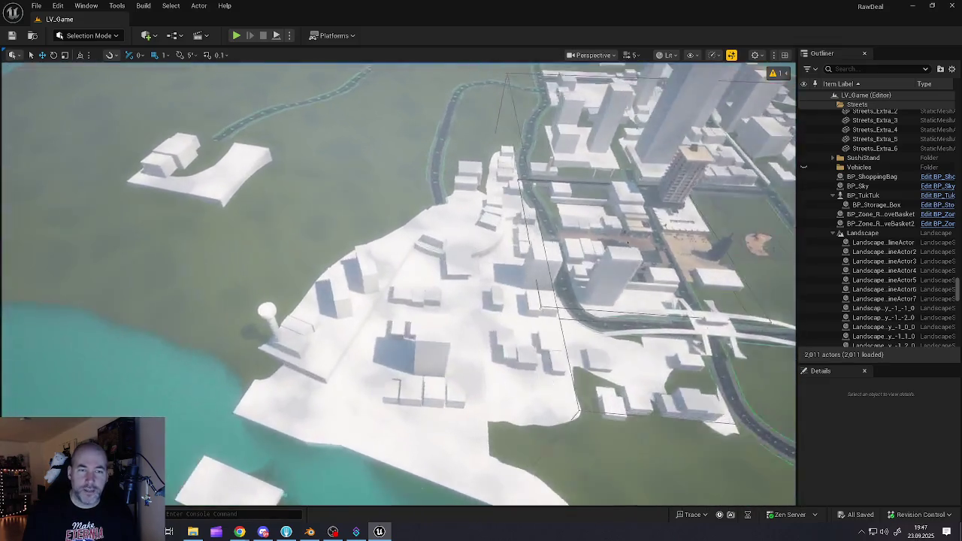
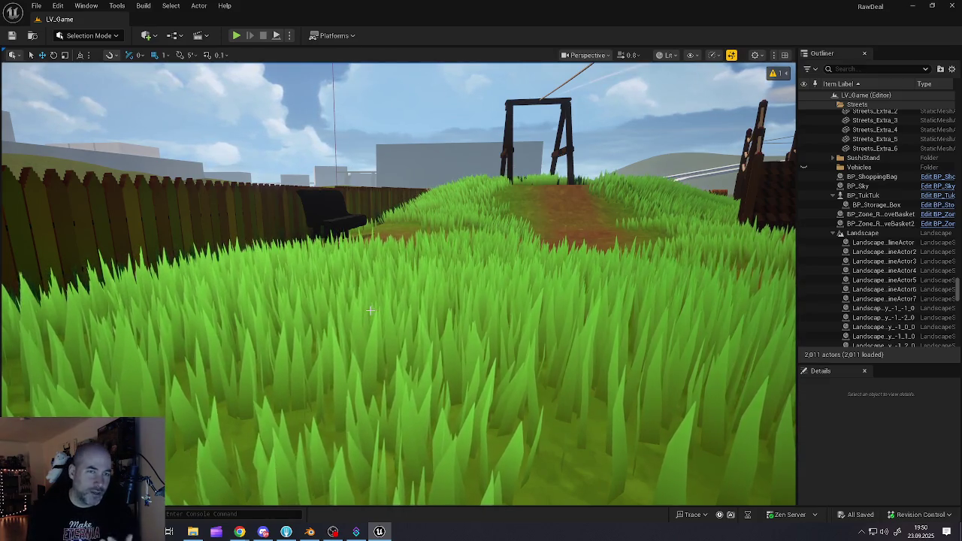
# Tilt the camera up from the tall grass toward the swing, pagoda tower and sky
pyautogui.moveTo(560, 350)
pyautogui.mouseDown()
pyautogui.moveTo(550, 348)
pyautogui.moveTo(565, 347)
pyautogui.mouseUp()
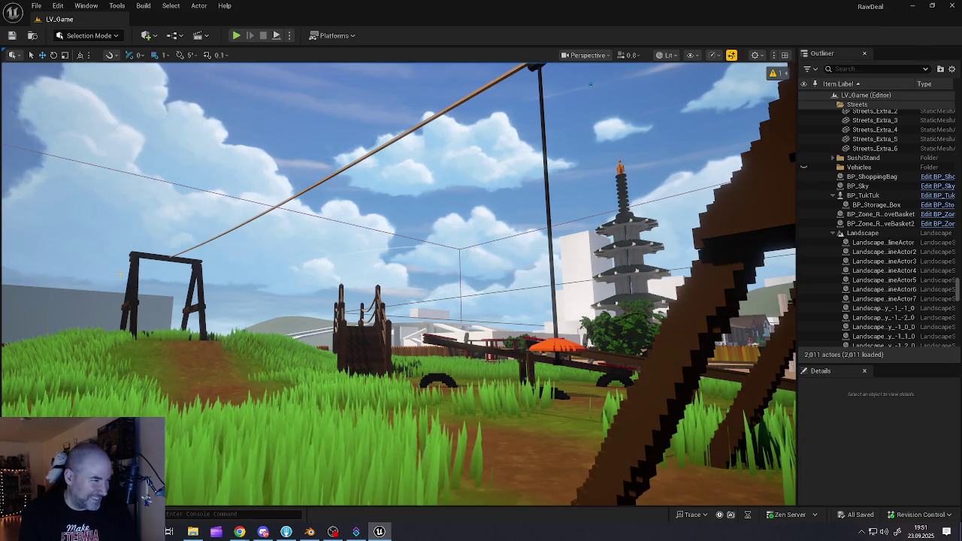
# Turn from the swing, speed up the camera, and fly toward the white blockout rooftops by the sea
pyautogui.moveTo(589, 85)
pyautogui.mouseDown()
pyautogui.moveTo(588, 72)
pyautogui.moveTo(451, 71)
pyautogui.moveTo(466, 75)
pyautogui.moveTo(436, 86)
pyautogui.moveTo(299, 242)
pyautogui.mouseUp()
pyautogui.scroll(3, 398, 282)
pyautogui.scroll(2, 398, 283)
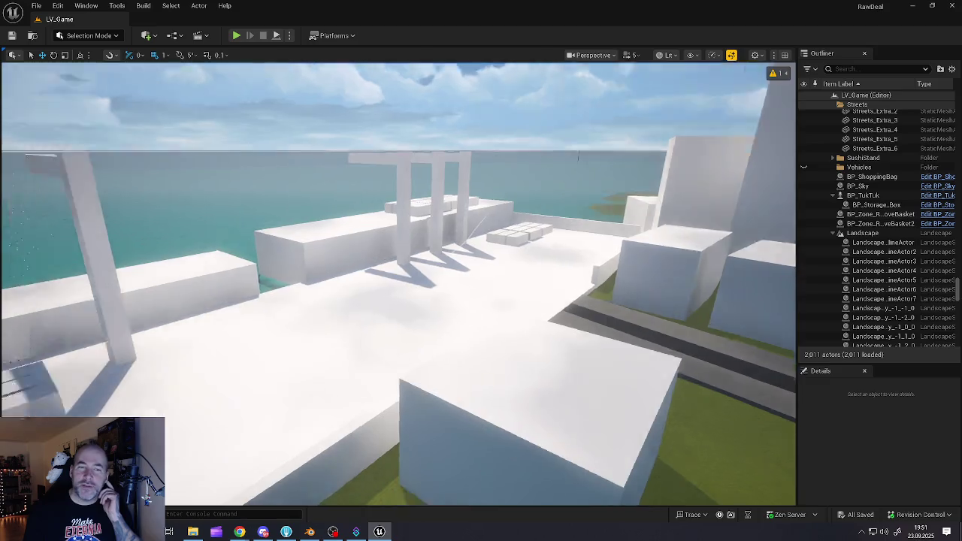
pyautogui.moveTo(578, 155); pyautogui.dragTo(481, 158)
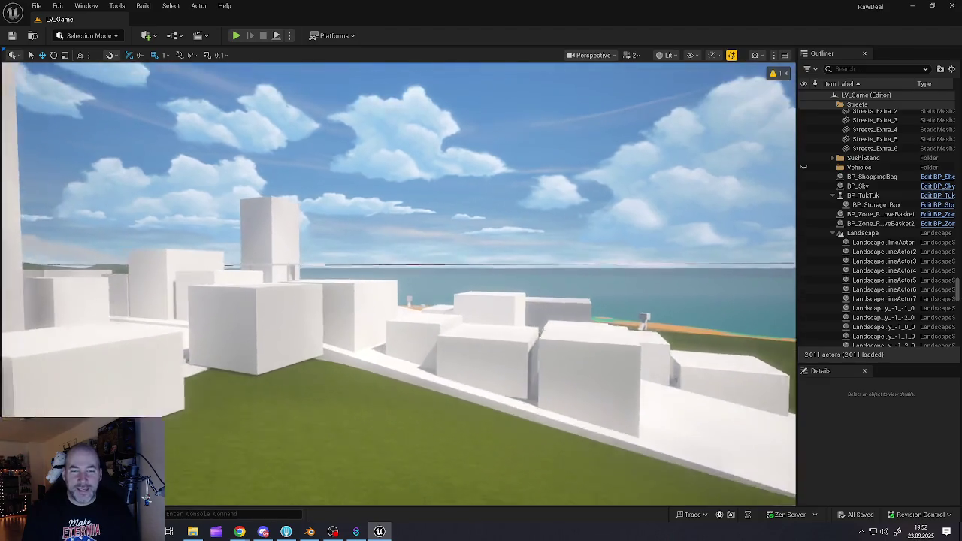
pyautogui.scroll(2, 398, 284)
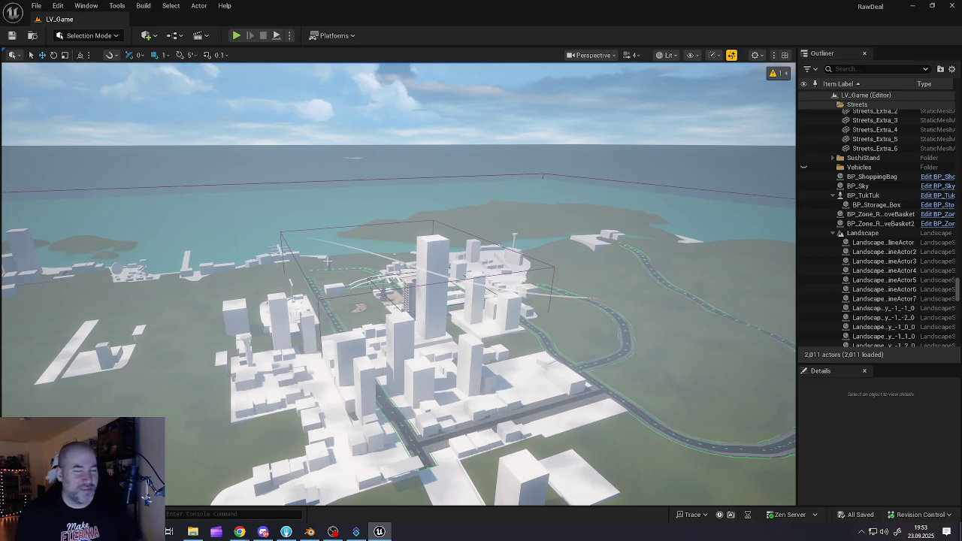
# Fly forward and descend into the city onto the tiled plaza with the crosswalk and tuk-tuk
pyautogui.scroll(2, 339, 266)
pyautogui.press('w')
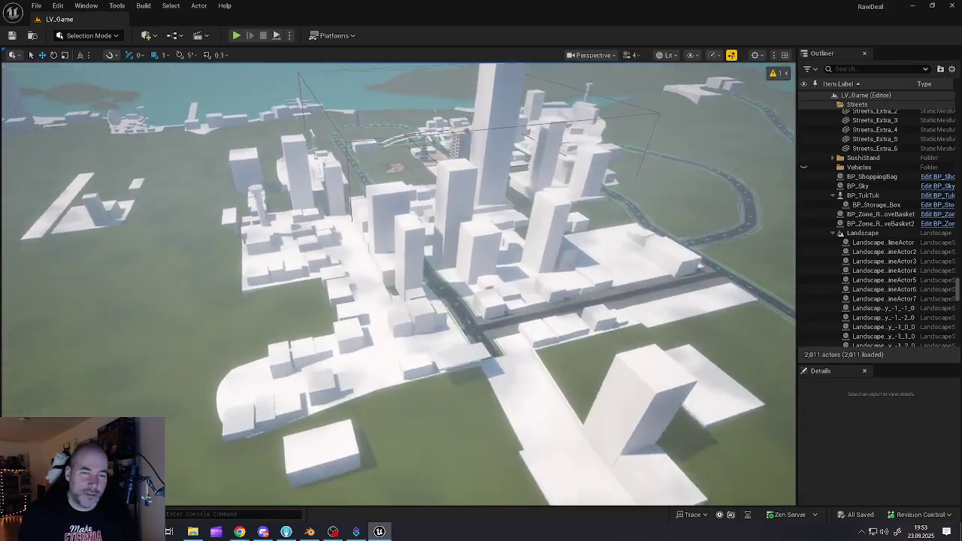
pyautogui.press('w')
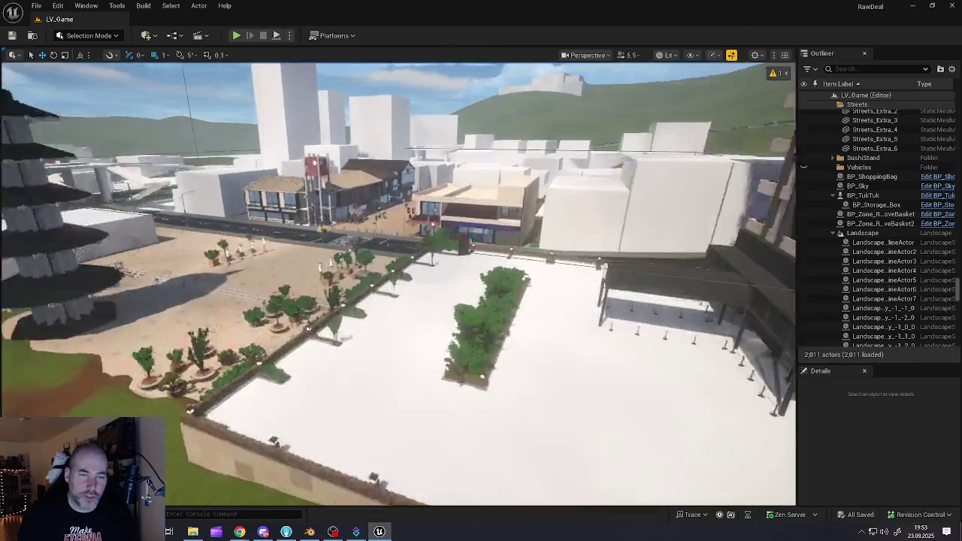
pyautogui.scroll(-3, 398, 283)
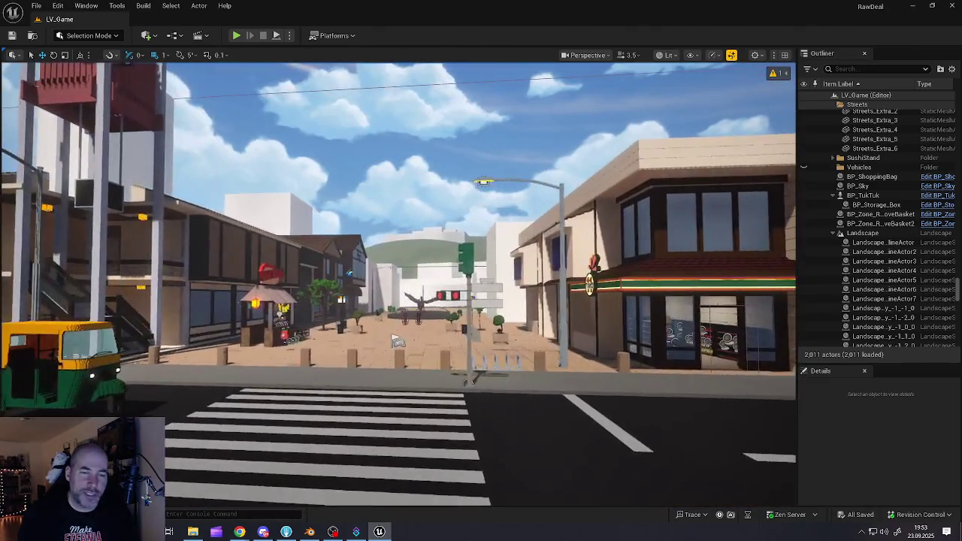